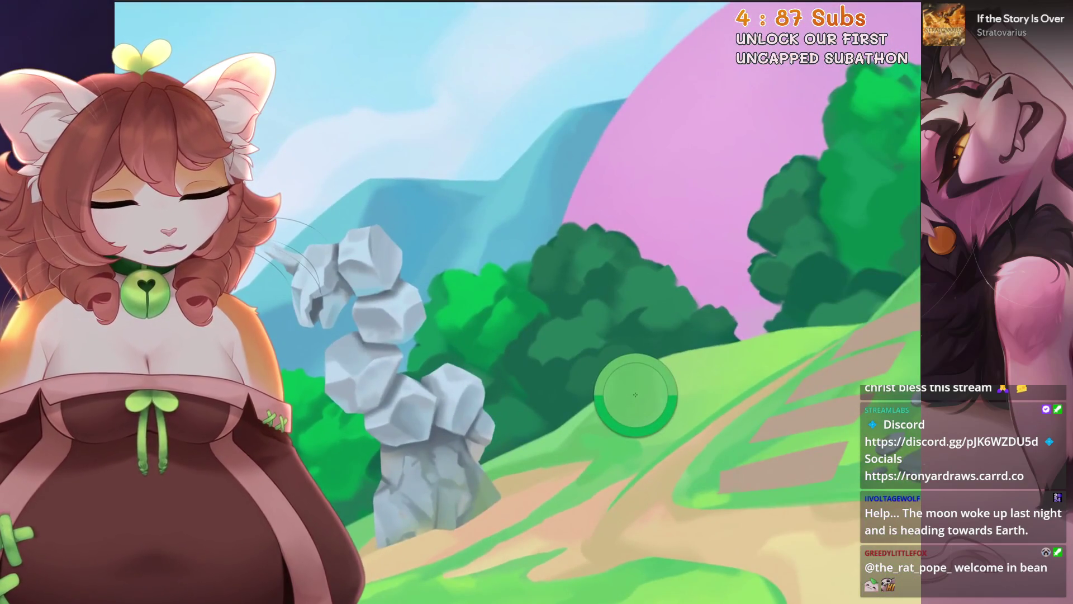
Step: Zoom out to see the hill, stone path and greenhouse together
{"action": "left_click", "coordinate": [779, 204]}
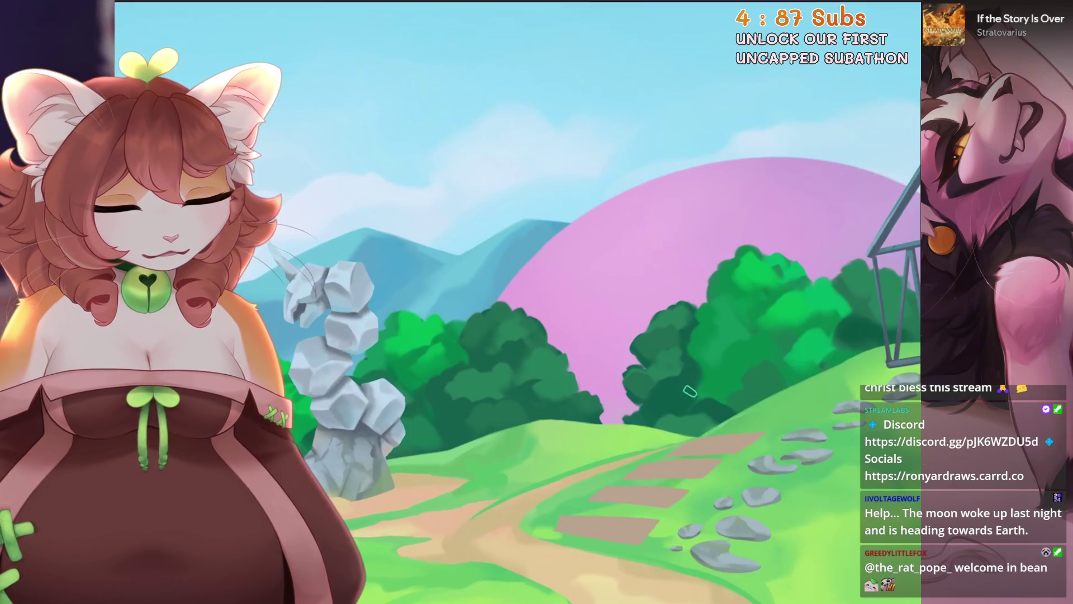
Step: Zoom in on the rock statue and undo the stray paint stroke there
{"action": "left_click", "coordinate": [557, 439]}
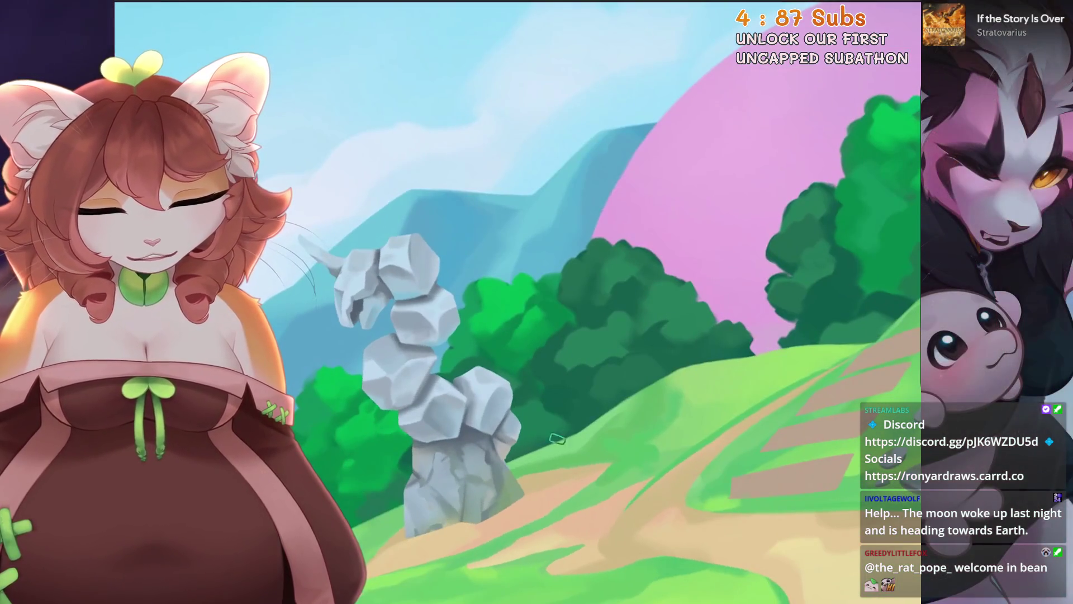
{"action": "left_click", "coordinate": [674, 318]}
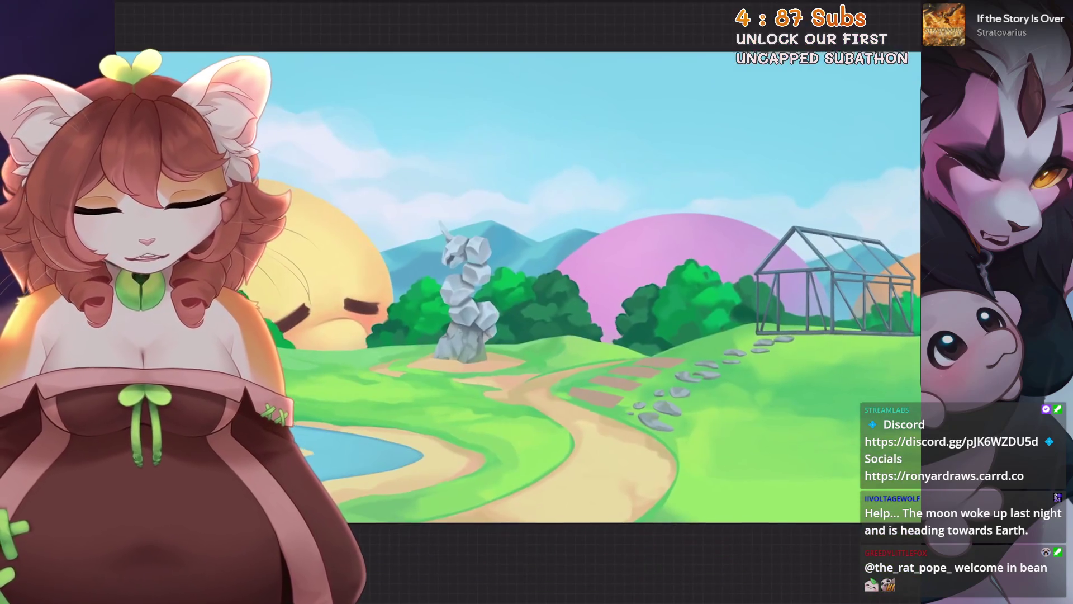
{"action": "left_click", "coordinate": [674, 317]}
{"action": "left_click", "coordinate": [486, 383]}
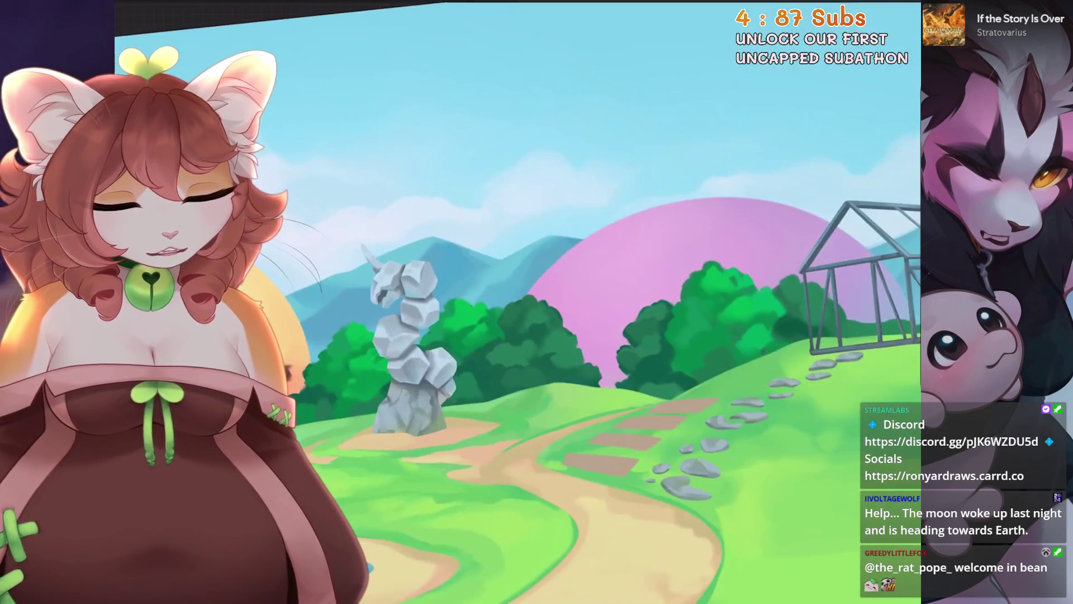
{"action": "left_click", "coordinate": [502, 419]}
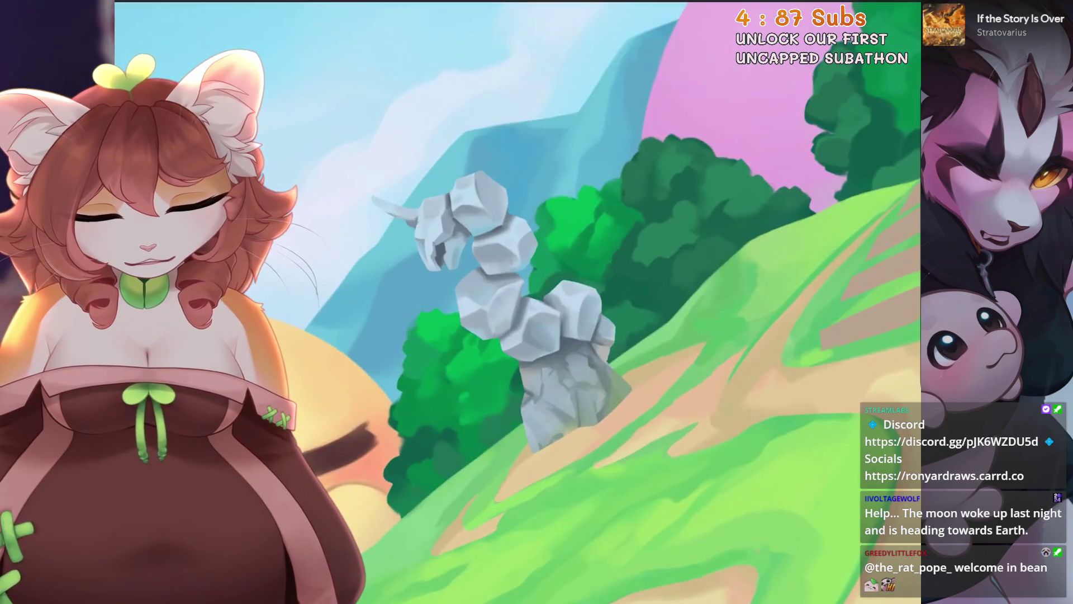
{"action": "scroll", "coordinate": [503, 302], "scroll_direction": "up", "scroll_amount": 3}
{"action": "key", "text": "ctrl+z"}
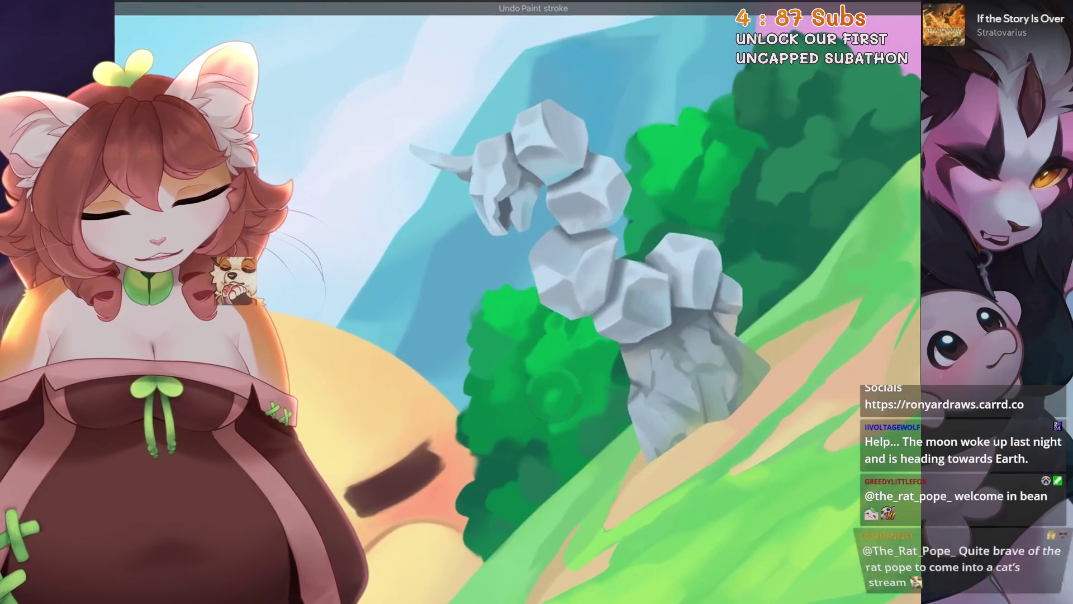
Step: Undo the stray paint stroke near the greenhouse path
{"action": "scroll", "coordinate": [551, 403], "scroll_direction": "down", "scroll_amount": 5}
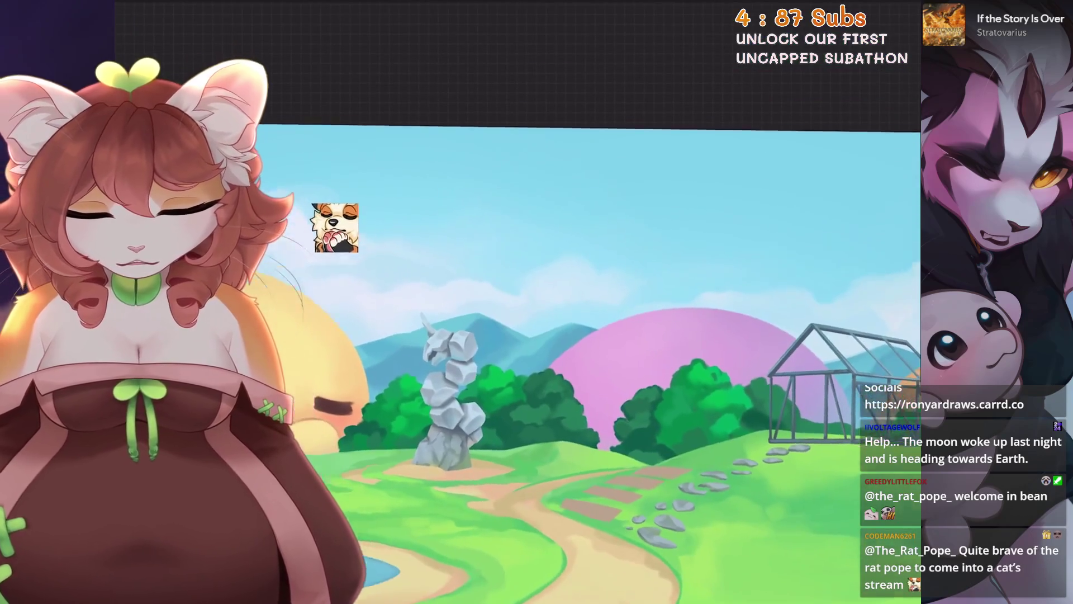
{"action": "scroll", "coordinate": [559, 335], "scroll_direction": "up", "scroll_amount": 5}
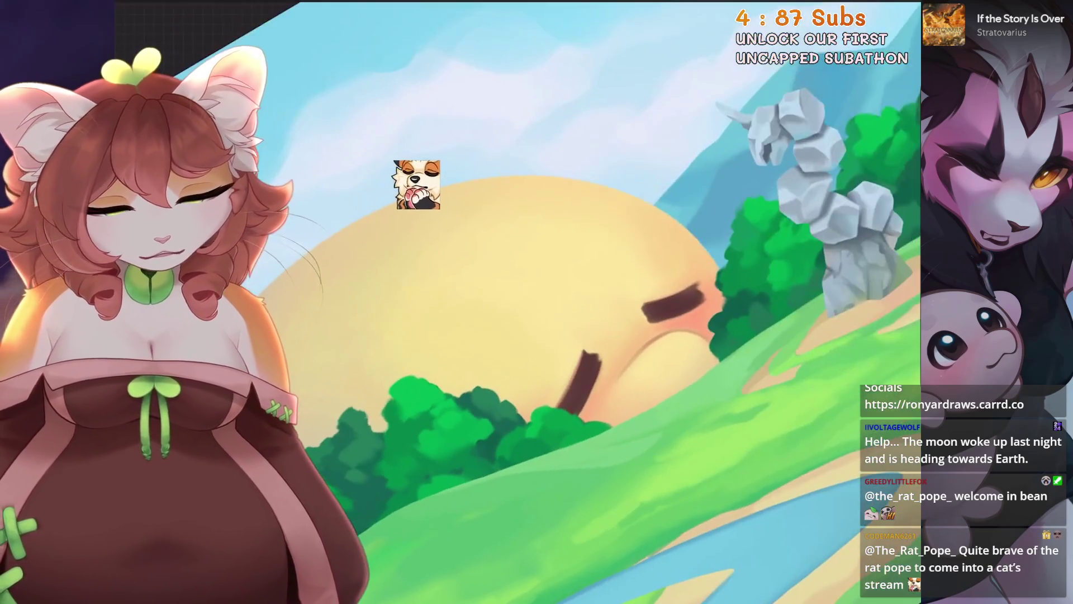
{"action": "scroll", "coordinate": [498, 397], "scroll_direction": "up", "scroll_amount": 3}
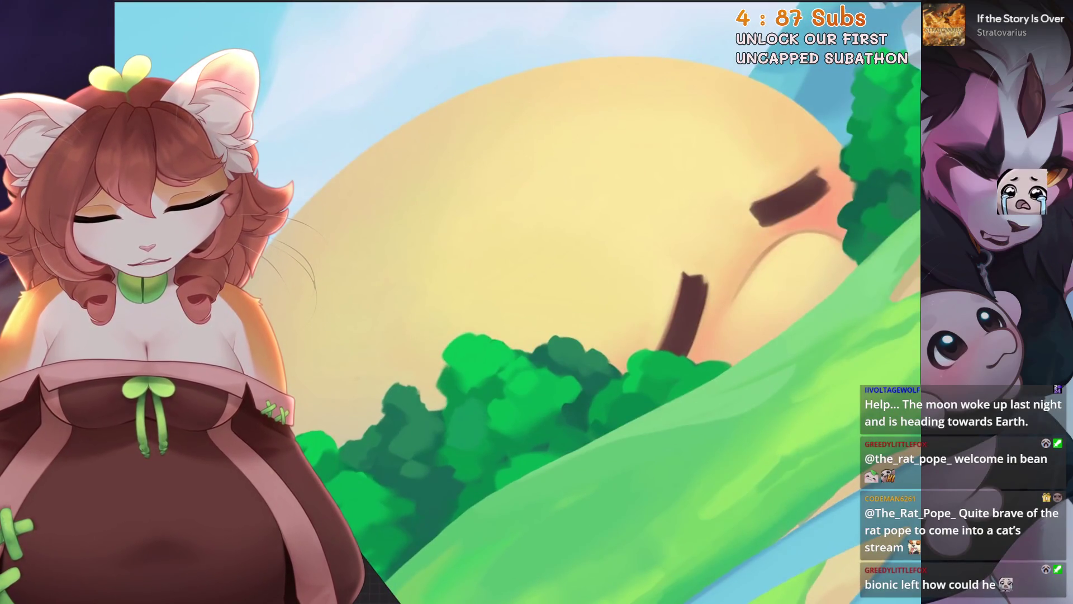
{"action": "scroll", "coordinate": [559, 363], "scroll_direction": "down", "scroll_amount": 5}
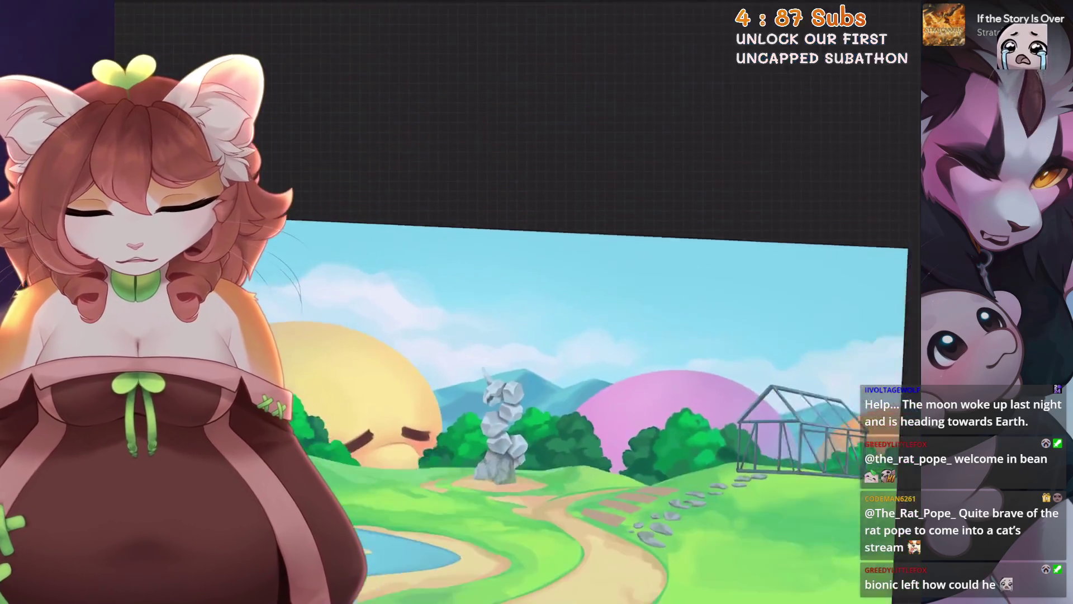
{"action": "scroll", "coordinate": [794, 431], "scroll_direction": "up", "scroll_amount": 3}
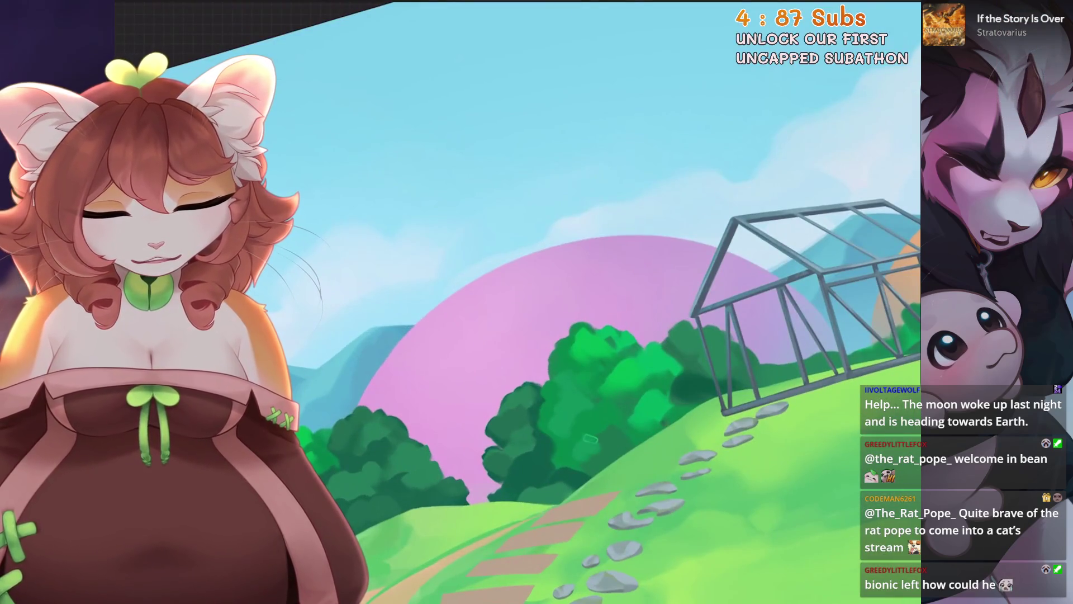
{"action": "scroll", "coordinate": [589, 439], "scroll_direction": "down", "scroll_amount": 3}
{"action": "scroll", "coordinate": [559, 391], "scroll_direction": "up", "scroll_amount": 3}
{"action": "key", "text": "ctrl+z"}
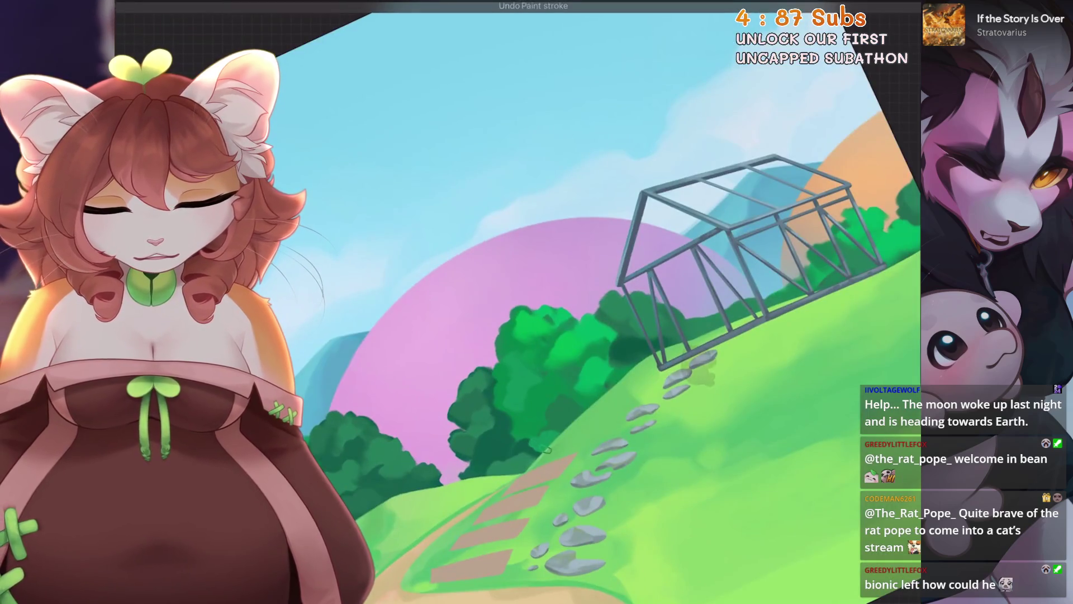
Step: Fit the whole upright painting to the screen to review the landscape
{"action": "scroll", "coordinate": [559, 430], "scroll_direction": "up", "scroll_amount": 3}
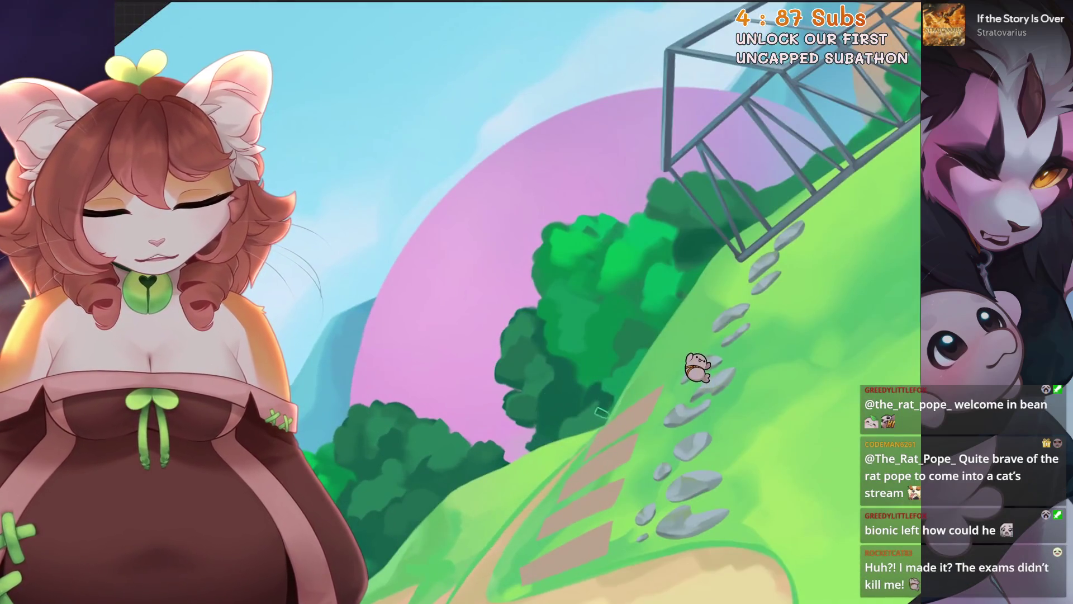
{"action": "scroll", "coordinate": [635, 431], "scroll_direction": "down", "scroll_amount": 2}
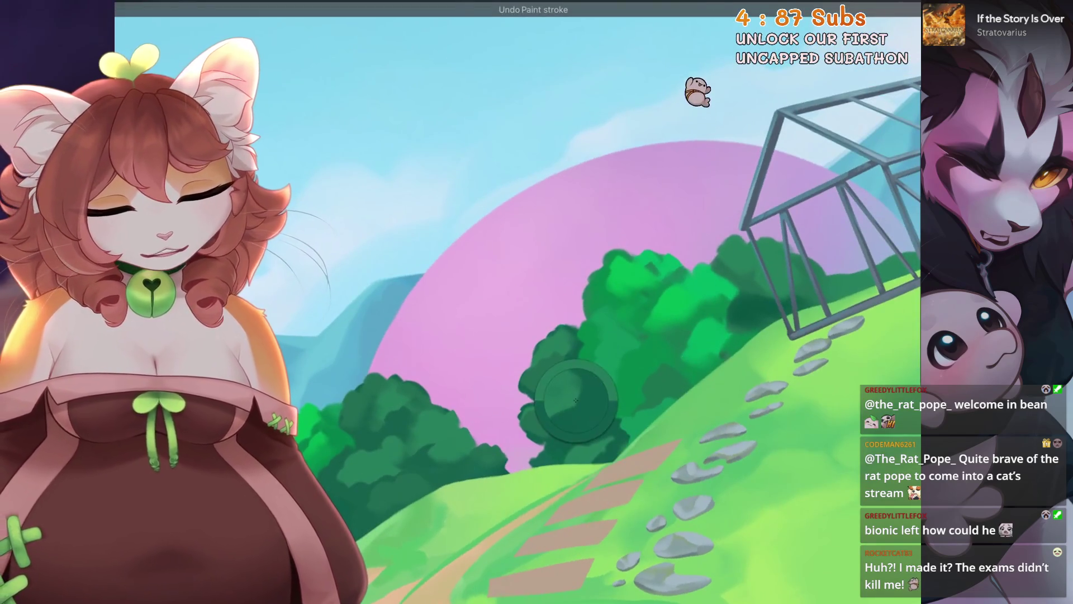
{"action": "key", "text": "ctrl+0"}
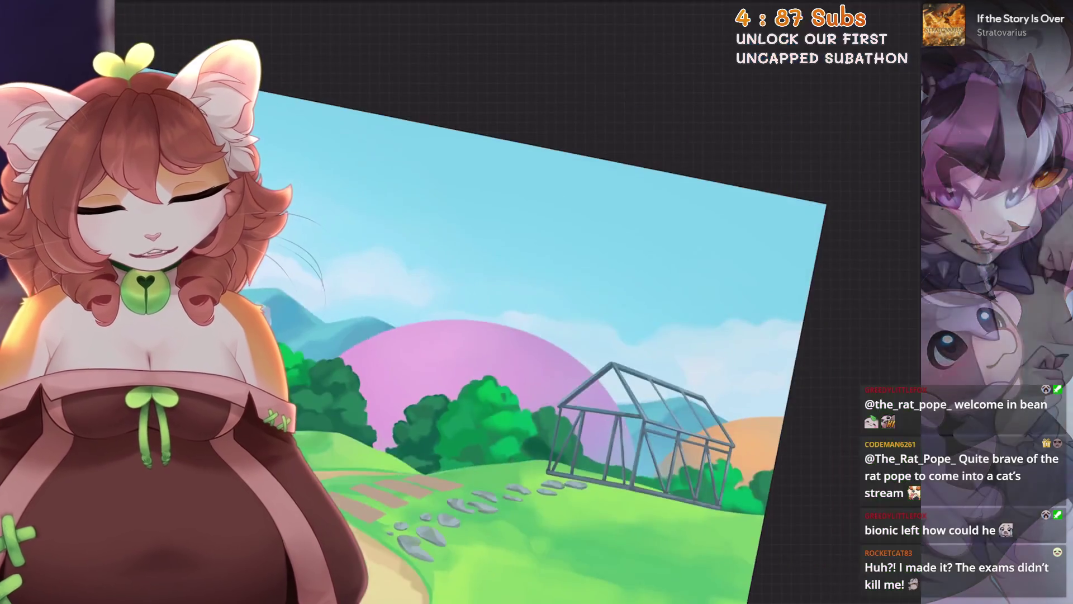
{"action": "scroll", "coordinate": [537, 384], "scroll_direction": "up", "scroll_amount": 5}
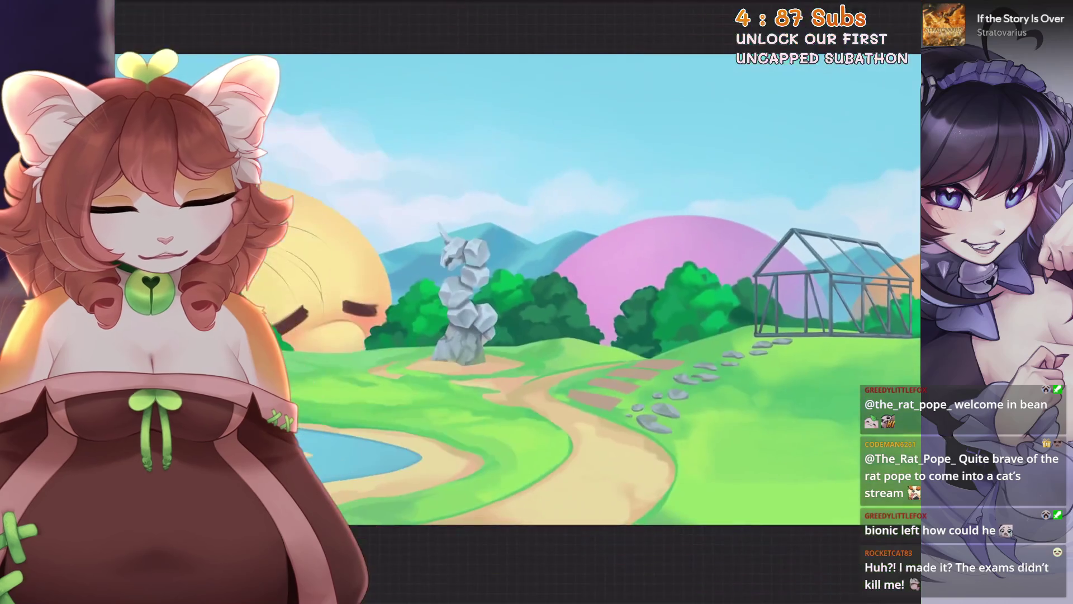
Step: Undo the last bush stroke, adjust the brush size and frame the greenhouse hill
{"action": "key", "text": "ctrl+z"}
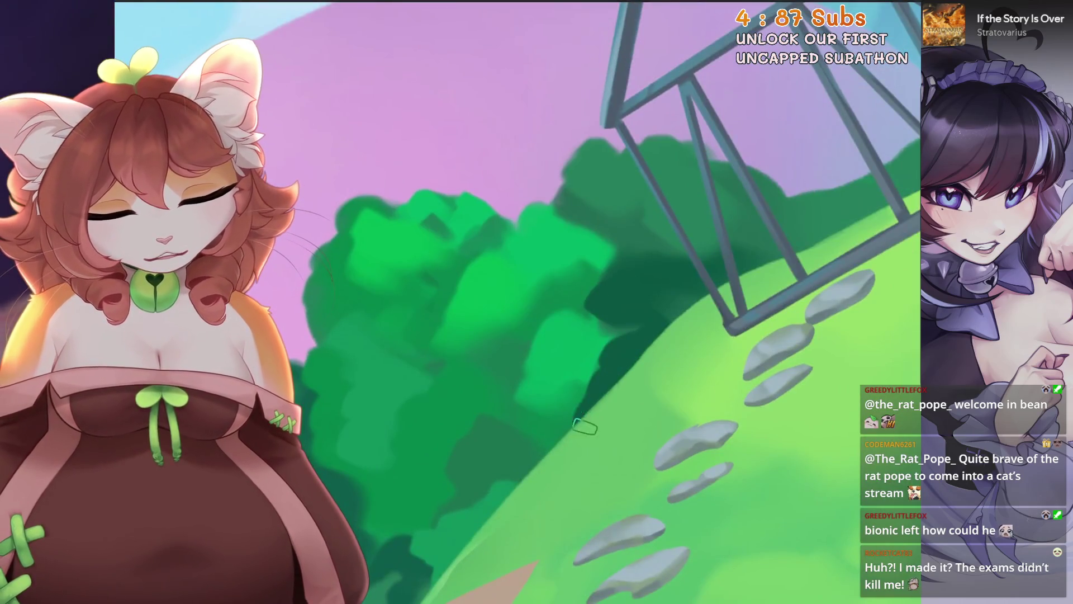
{"action": "key", "text": "ctrl+0"}
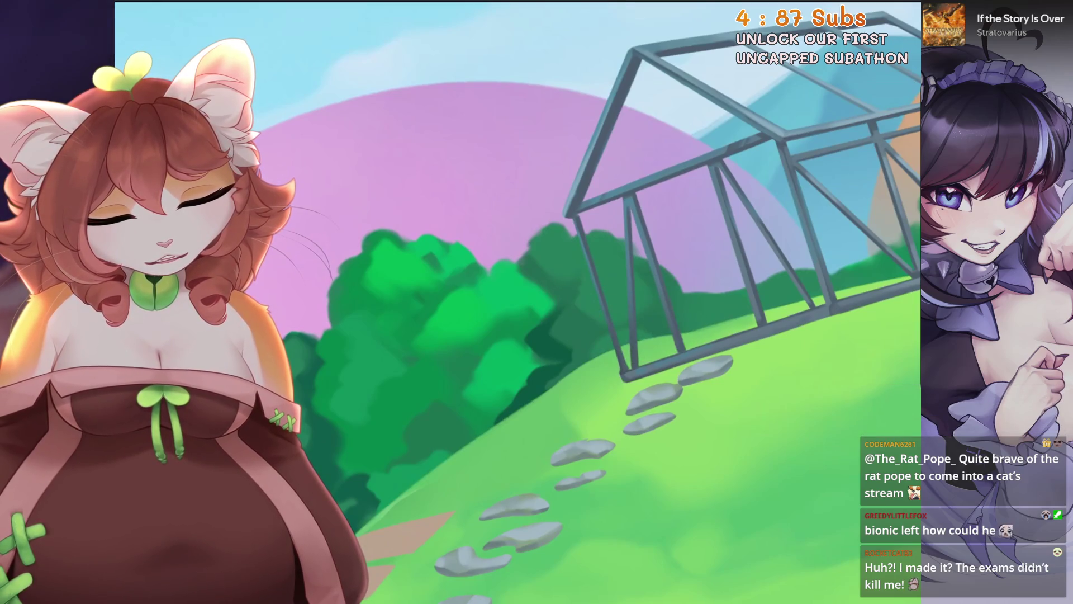
{"action": "key", "text": "bracketleft"}
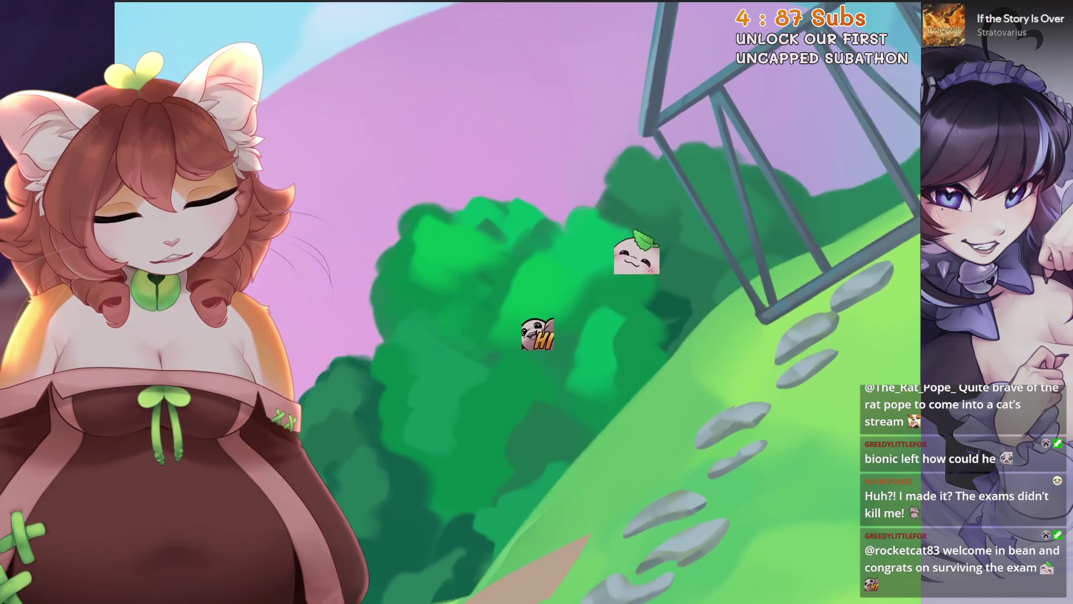
{"action": "key", "text": "ctrl+z"}
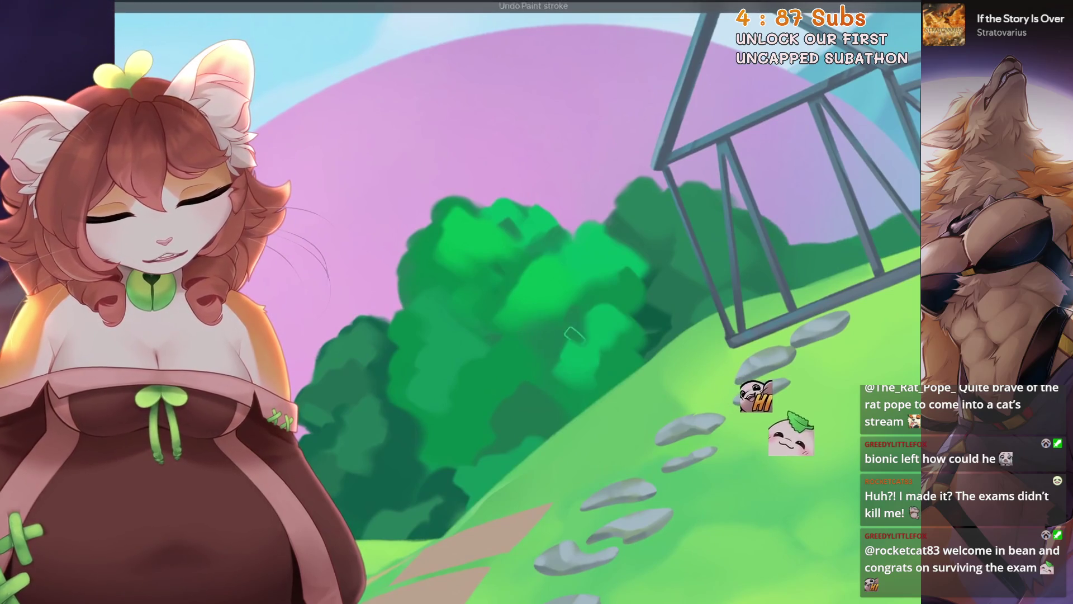
{"action": "left_click_drag", "start_coordinate": [567, 323], "coordinate": [567, 357]}
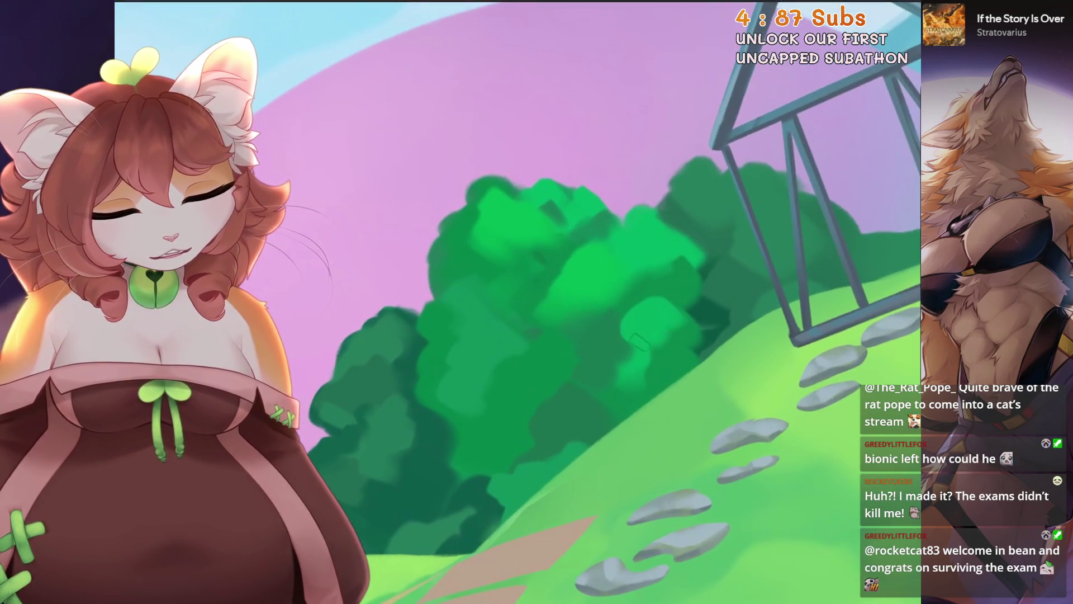
{"action": "key", "text": "ctrl+0"}
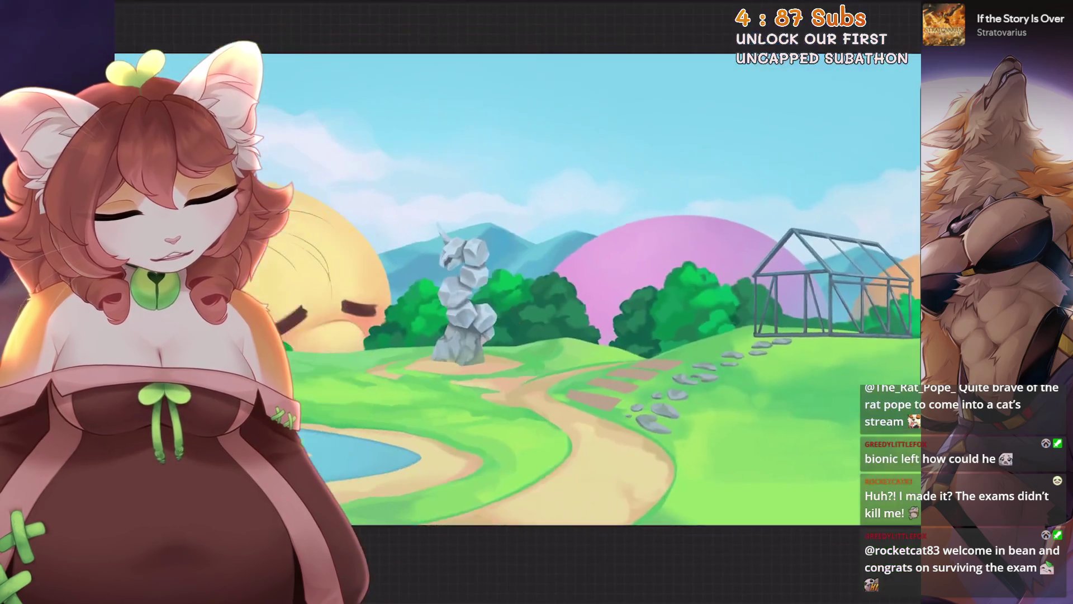
Step: Paint lighter green strokes on the bushes beside the greenhouse, then fit the painting to the screen
{"action": "mouse_move", "coordinate": [559, 313]}
{"action": "left_mouse_down"}
{"action": "mouse_move", "coordinate": [576, 369]}
{"action": "mouse_move", "coordinate": [719, 288]}
{"action": "left_mouse_up"}
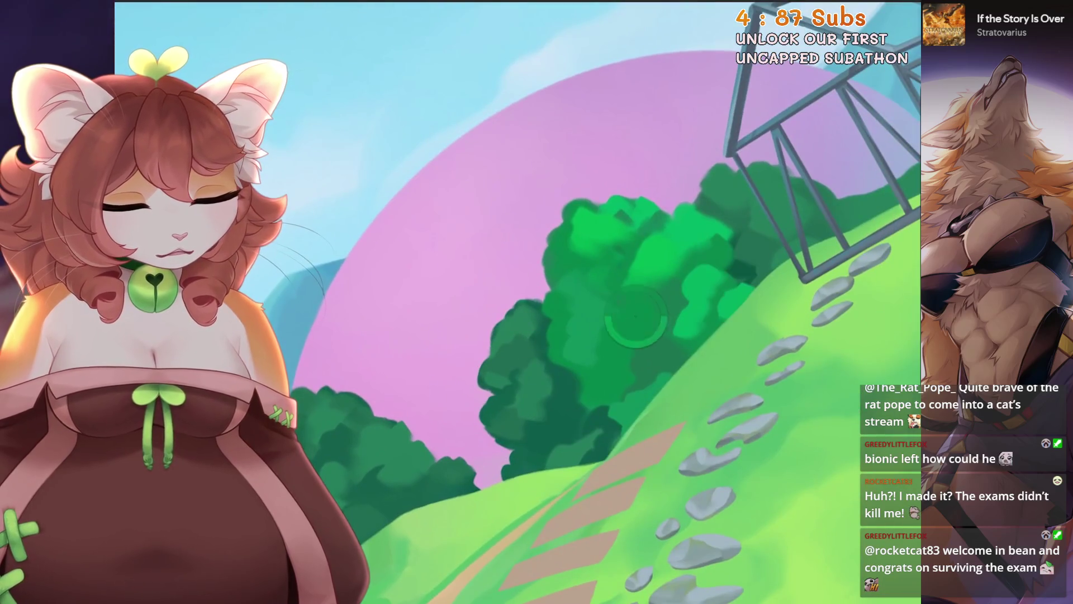
{"action": "key", "text": "bracketleft"}
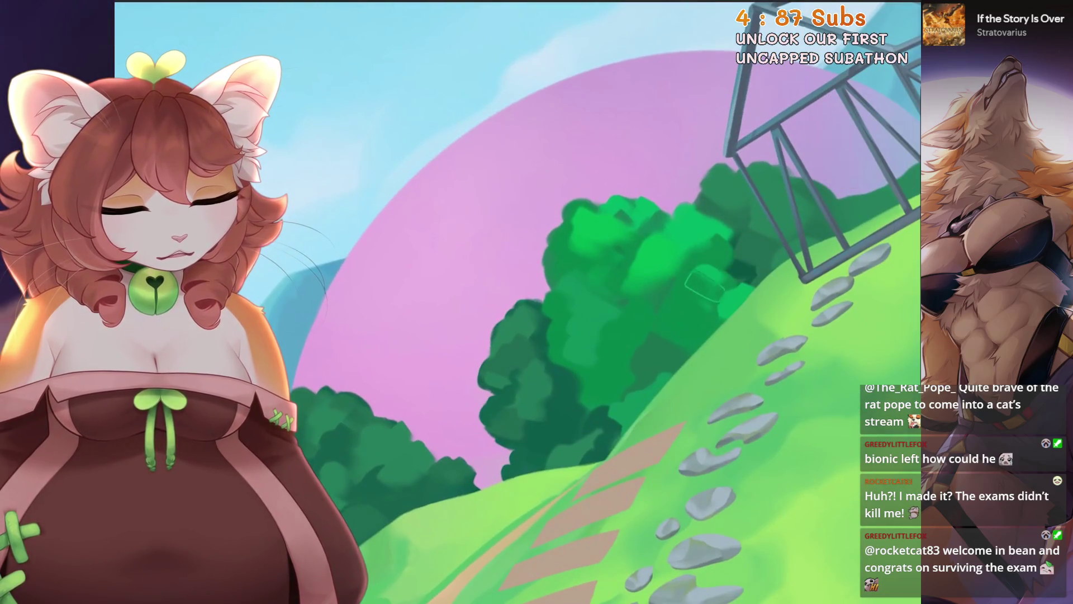
{"action": "left_click_drag", "start_coordinate": [752, 294], "coordinate": [736, 298]}
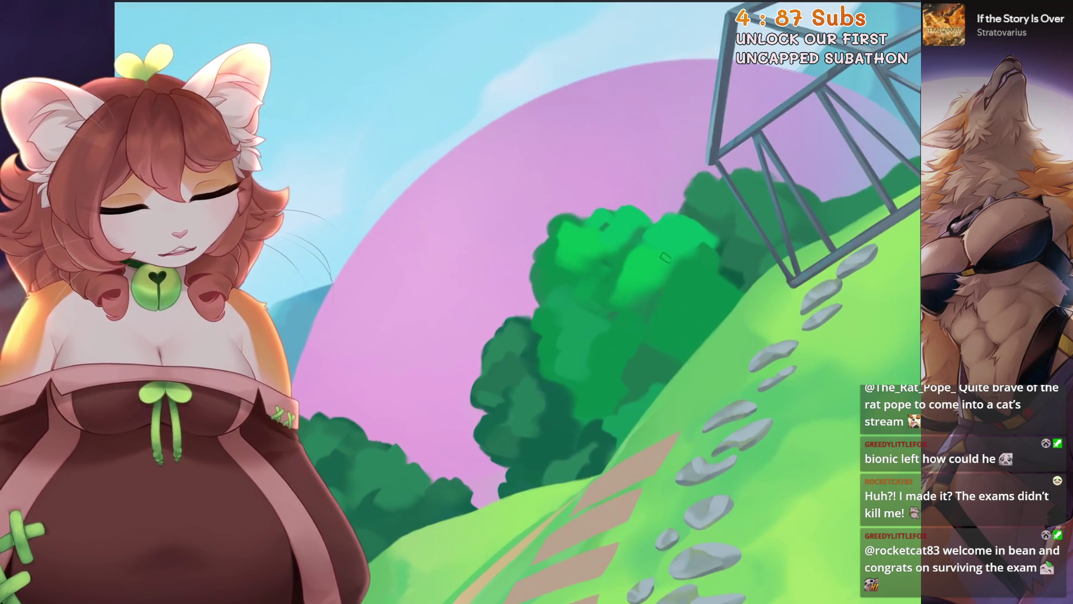
{"action": "left_click_drag", "start_coordinate": [738, 262], "coordinate": [699, 289]}
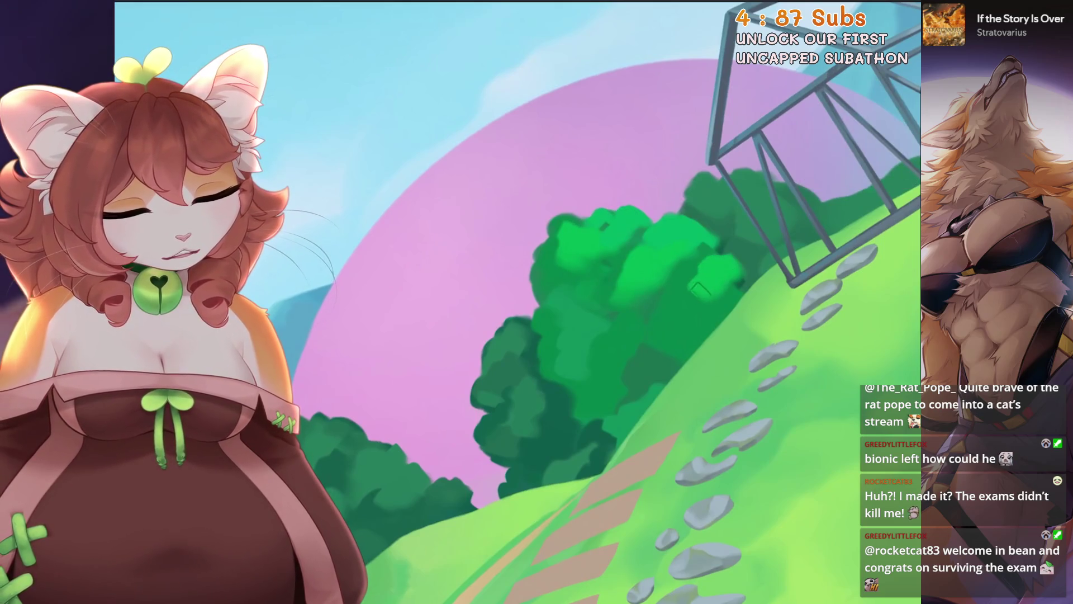
{"action": "key", "text": "ctrl+0"}
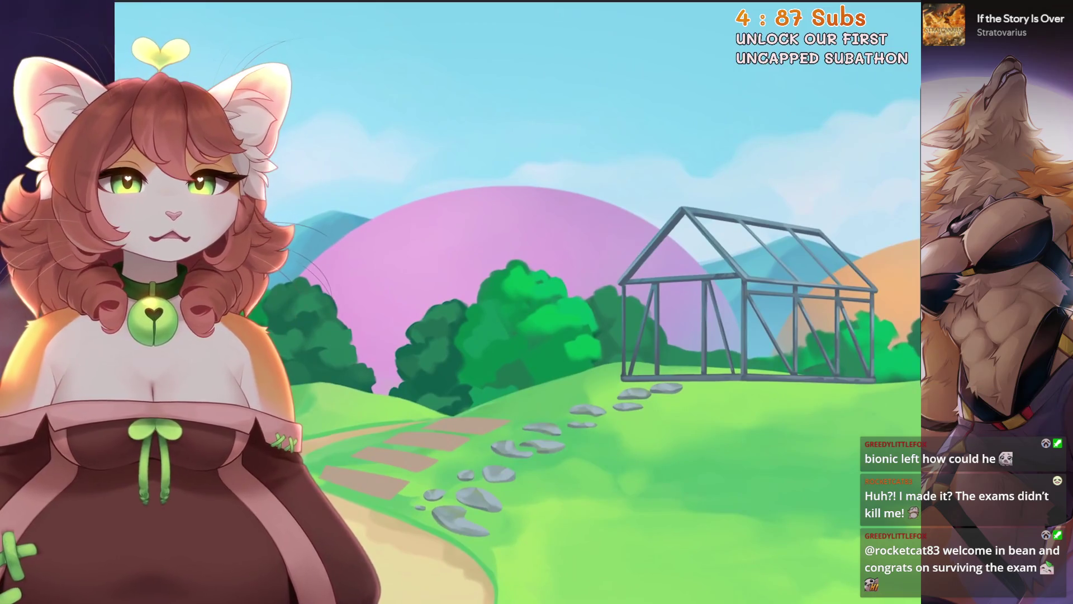
{"action": "key", "text": "ctrl+minus"}
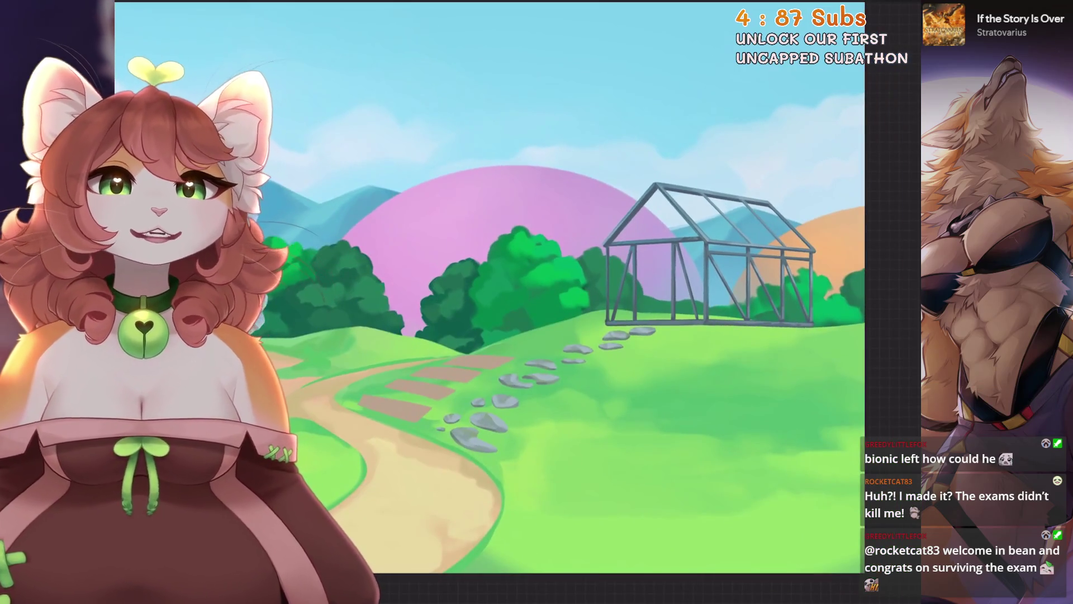
{"action": "key", "text": "ctrl+plus"}
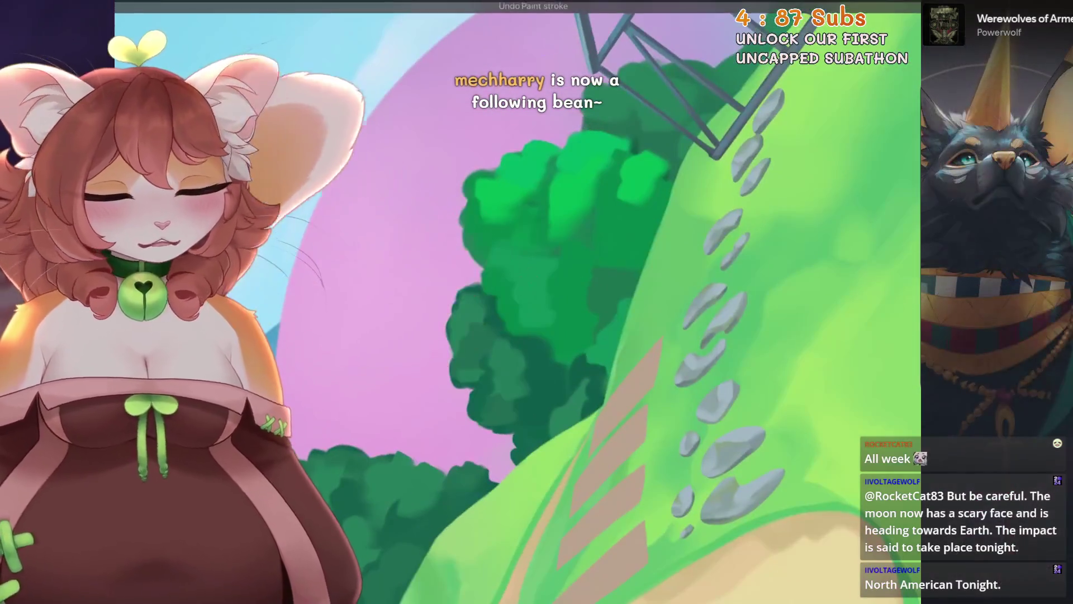
Step: Undo the last hillside stroke and rotate the canvas back to the greenhouse hillside
{"action": "key", "text": "ctrl+z"}
{"action": "left_click_drag", "start_coordinate": [585, 256], "coordinate": [545, 122]}
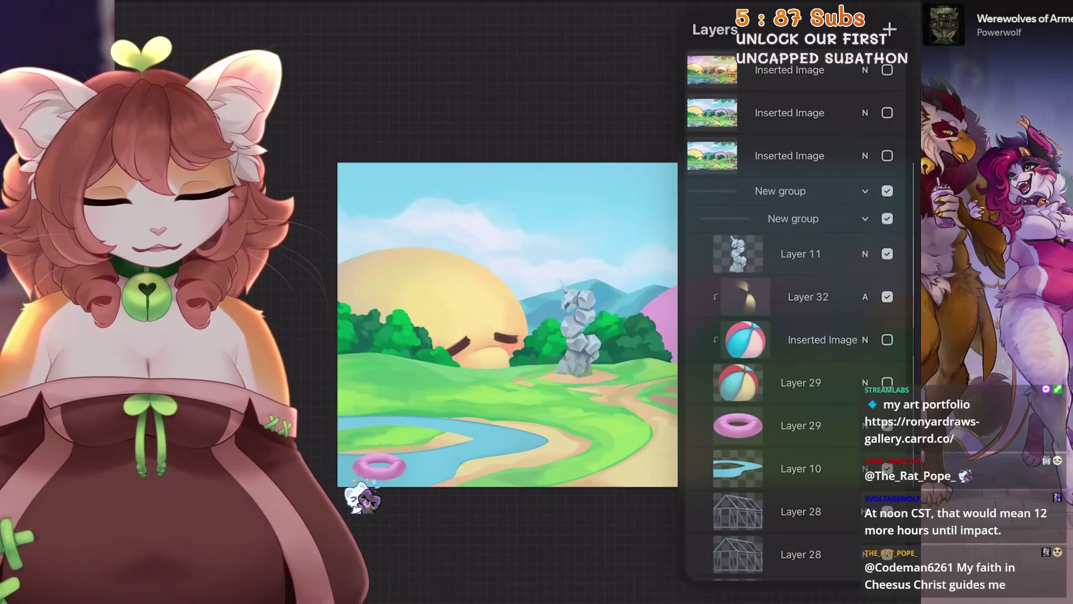
Step: Toggle the sketchy reference image on and off to compare it with the painting
{"action": "left_click", "coordinate": [887, 112]}
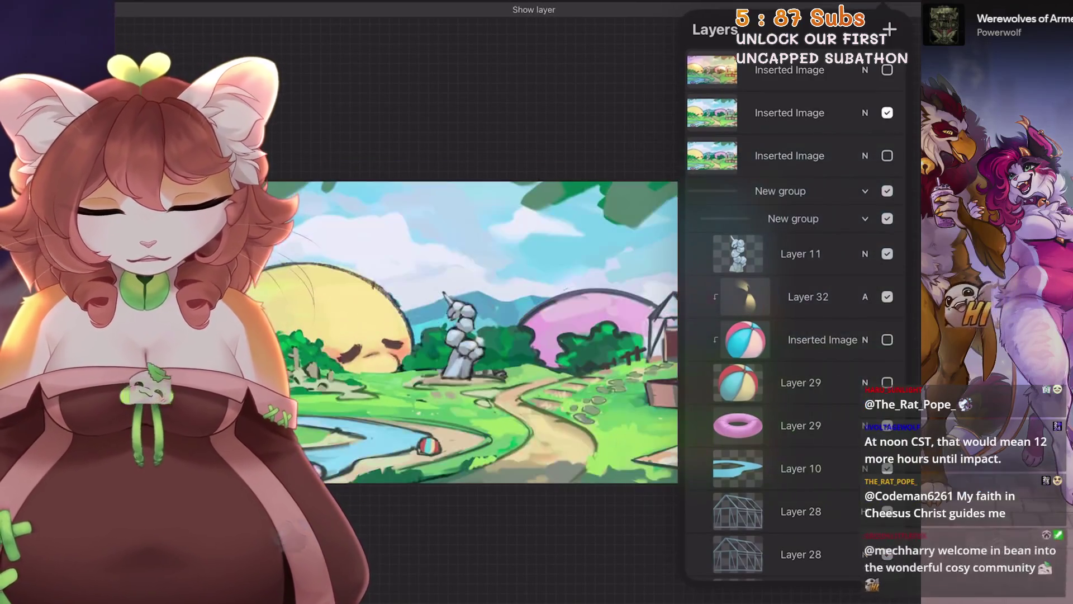
{"action": "left_click", "coordinate": [887, 112]}
{"action": "left_click", "coordinate": [887, 112]}
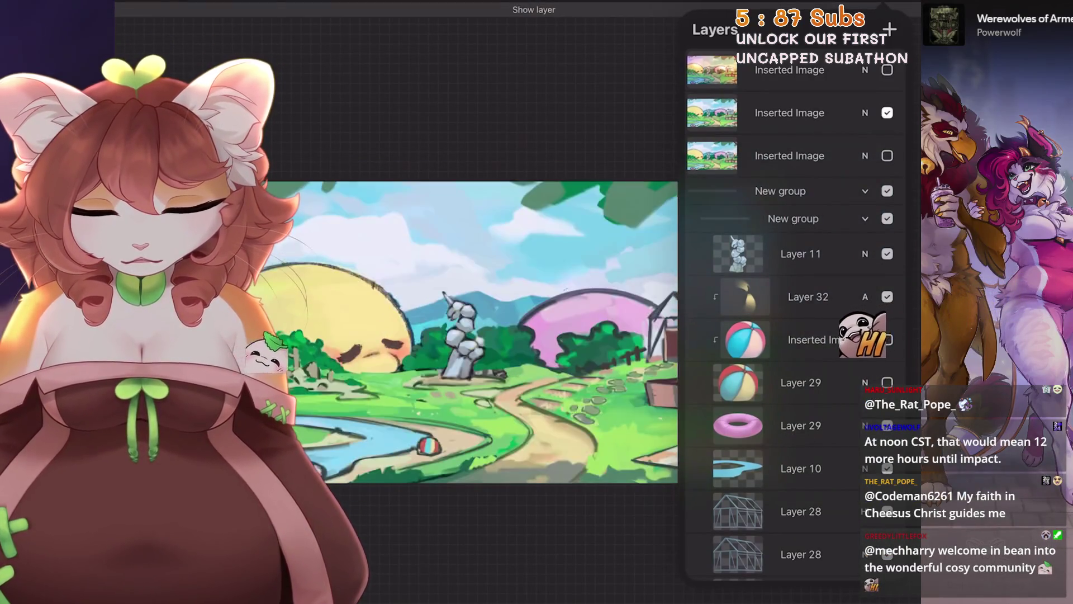
{"action": "left_click", "coordinate": [887, 113]}
{"action": "left_click", "coordinate": [887, 113]}
{"action": "left_click_drag", "start_coordinate": [503, 335], "coordinate": [447, 369]}
Step: Select Layer 6 in the layer list and check its visibility
{"action": "left_click", "coordinate": [880, 13]}
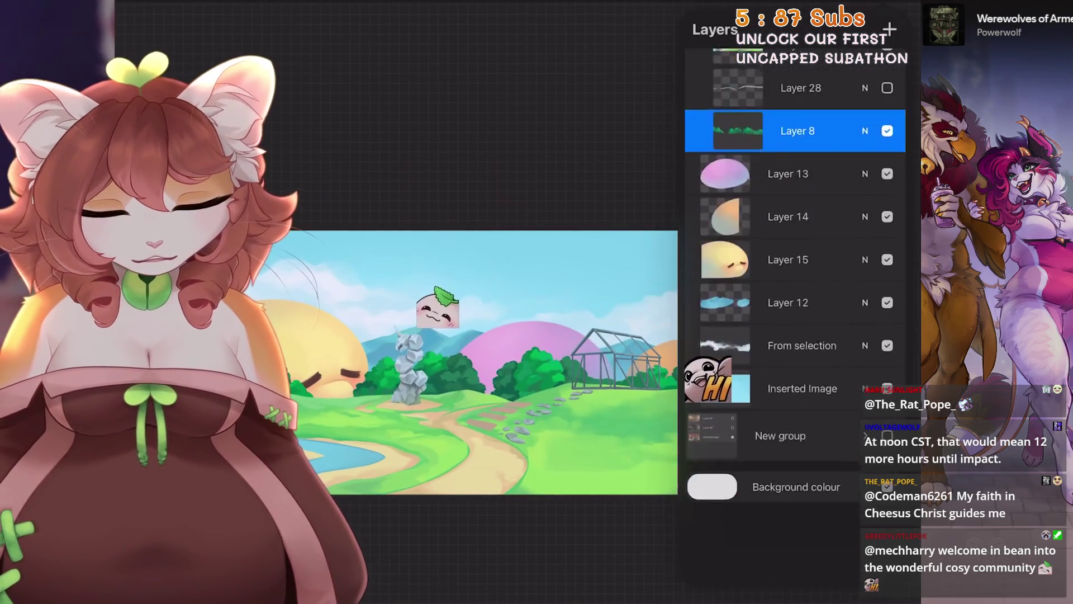
{"action": "scroll", "coordinate": [794, 279], "scroll_direction": "up", "scroll_amount": 3}
{"action": "left_click", "coordinate": [798, 279]}
{"action": "left_click", "coordinate": [887, 279]}
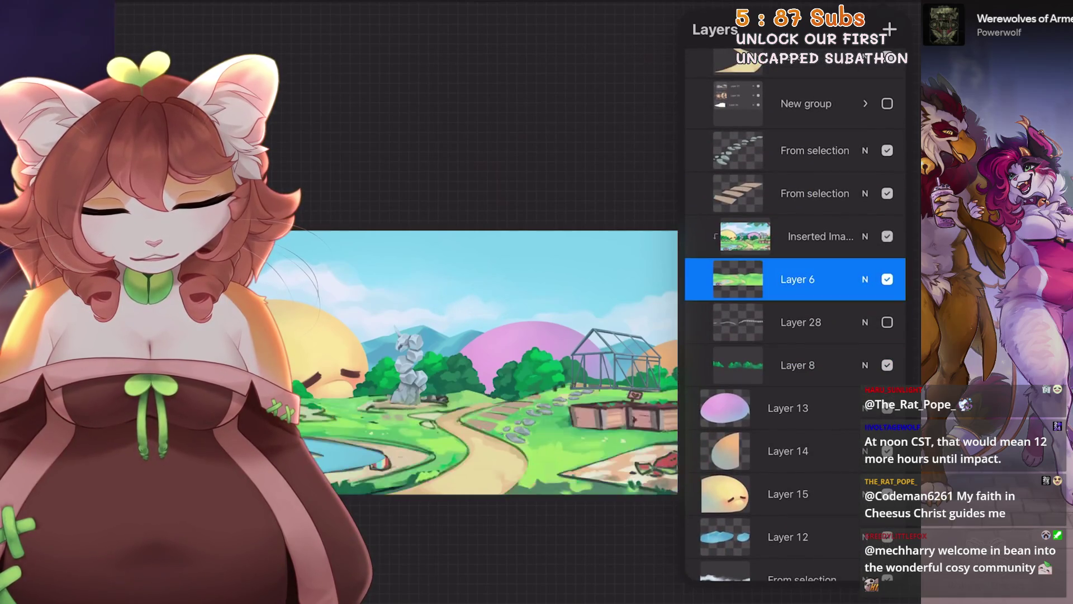
Step: Keep the reference hidden and add a new layer set as a Clipping Mask to Layer 6
{"action": "left_click", "coordinate": [887, 279]}
{"action": "left_click", "coordinate": [887, 236]}
{"action": "left_click", "coordinate": [887, 236]}
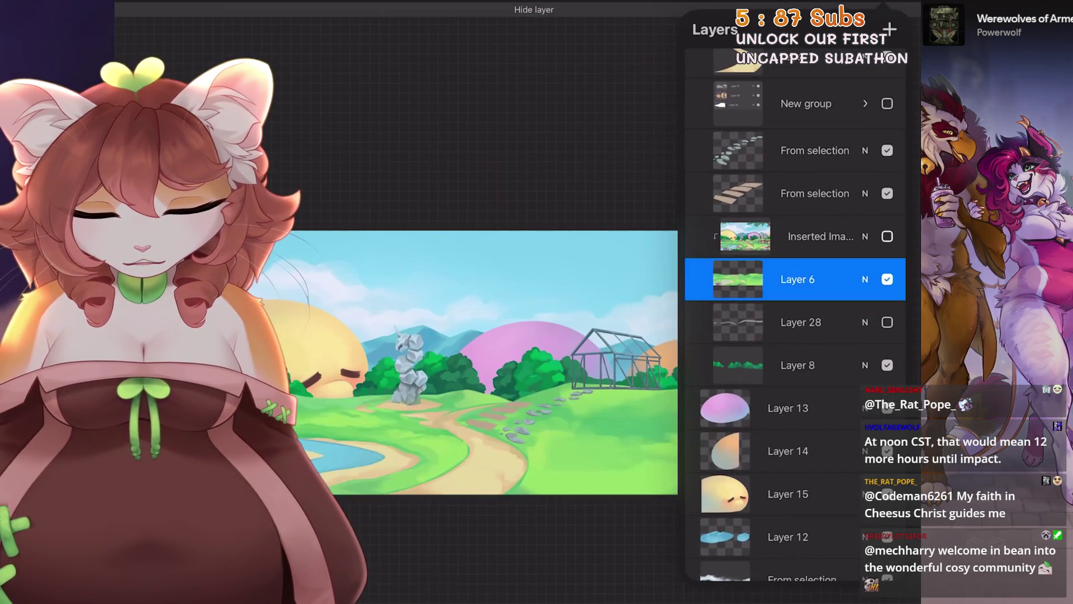
{"action": "left_click", "coordinate": [887, 236]}
{"action": "left_click", "coordinate": [887, 235]}
{"action": "left_click", "coordinate": [889, 29]}
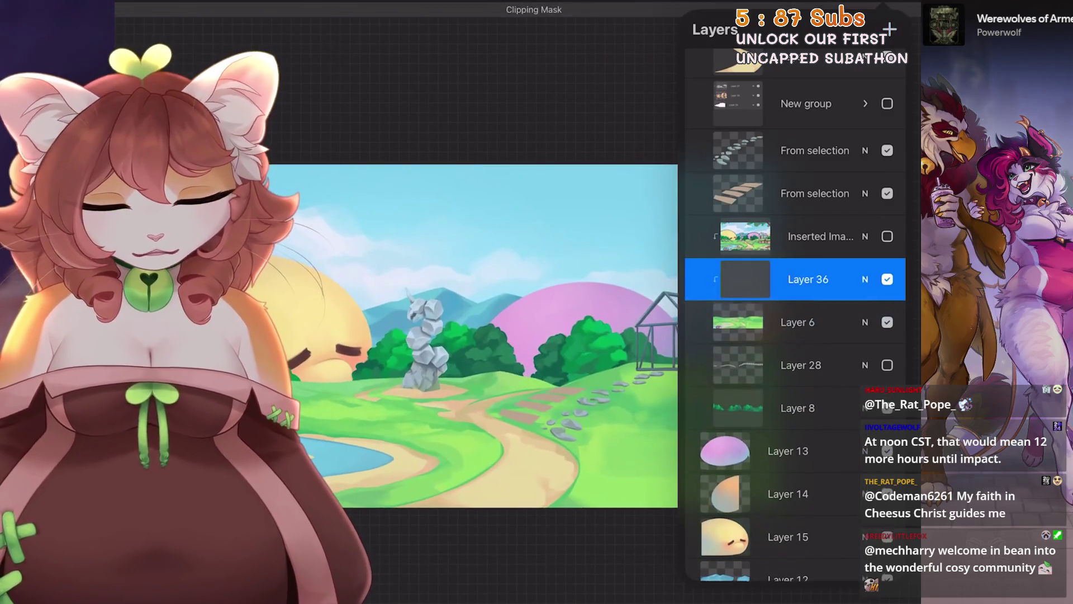
{"action": "left_click", "coordinate": [745, 279]}
{"action": "key", "text": "Escape"}
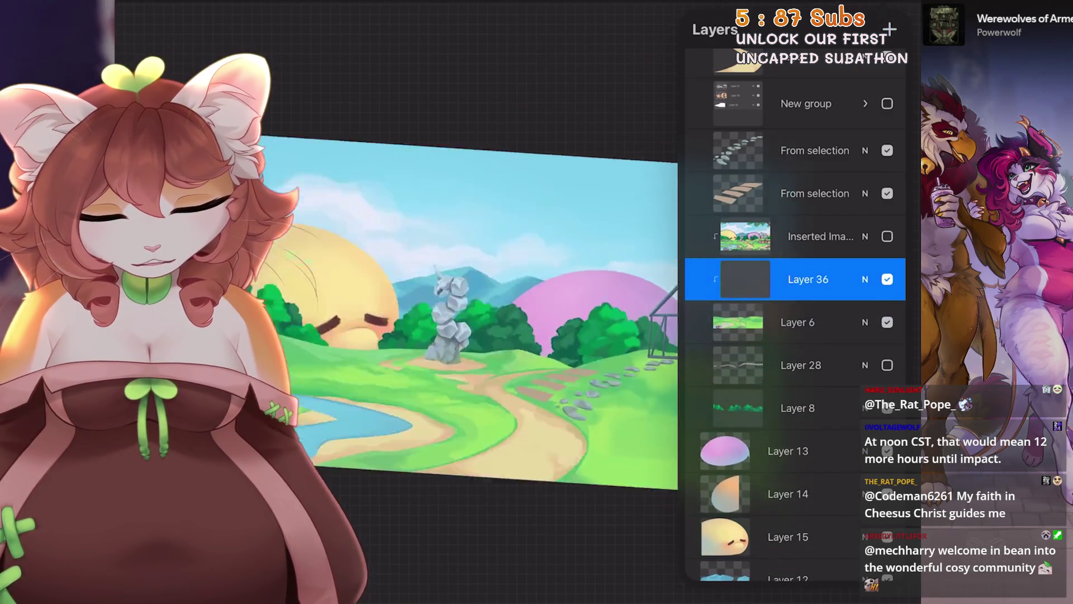
Step: Undo the grass strokes that covered the stones and make the brush smaller
{"action": "scroll", "coordinate": [526, 313], "scroll_direction": "up", "scroll_amount": 5}
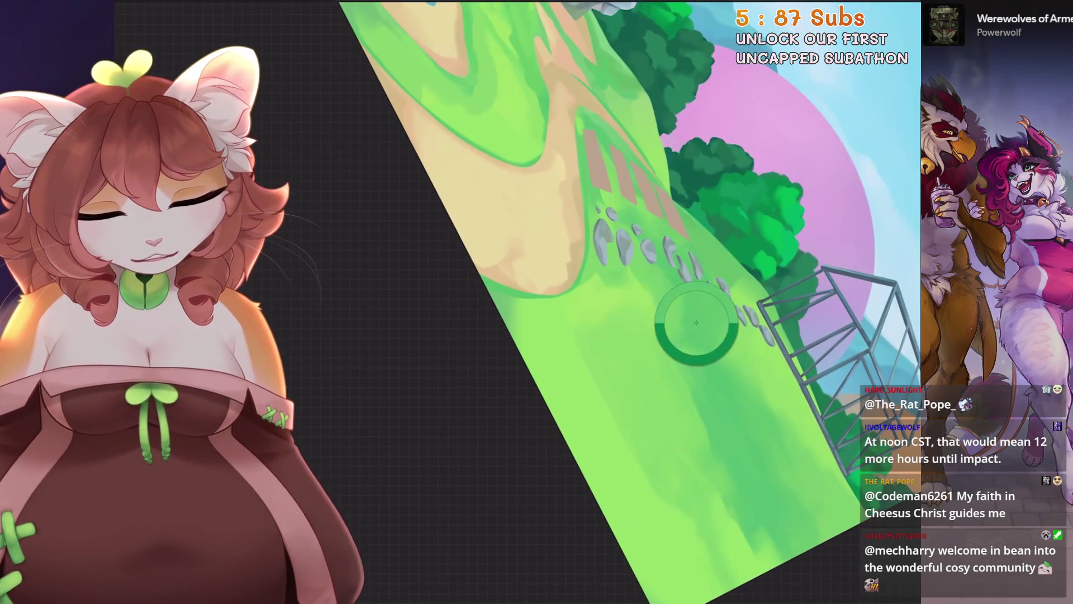
{"action": "scroll", "coordinate": [559, 302], "scroll_direction": "down", "scroll_amount": 5}
{"action": "scroll", "coordinate": [525, 302], "scroll_direction": "up", "scroll_amount": 5}
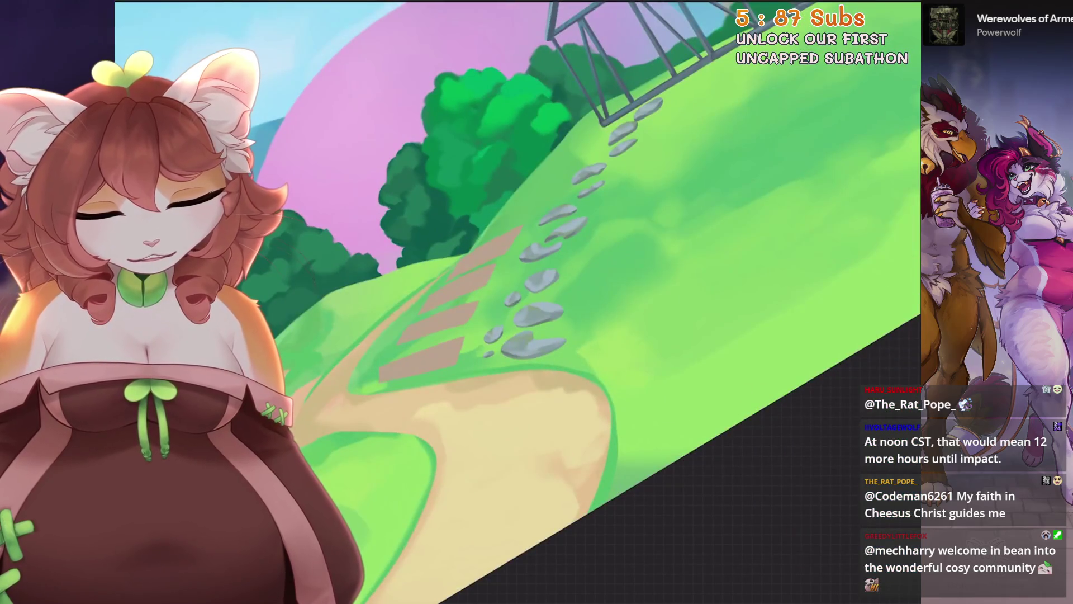
{"action": "key", "text": "ctrl+z"}
{"action": "scroll", "coordinate": [525, 302], "scroll_direction": "down", "scroll_amount": 2}
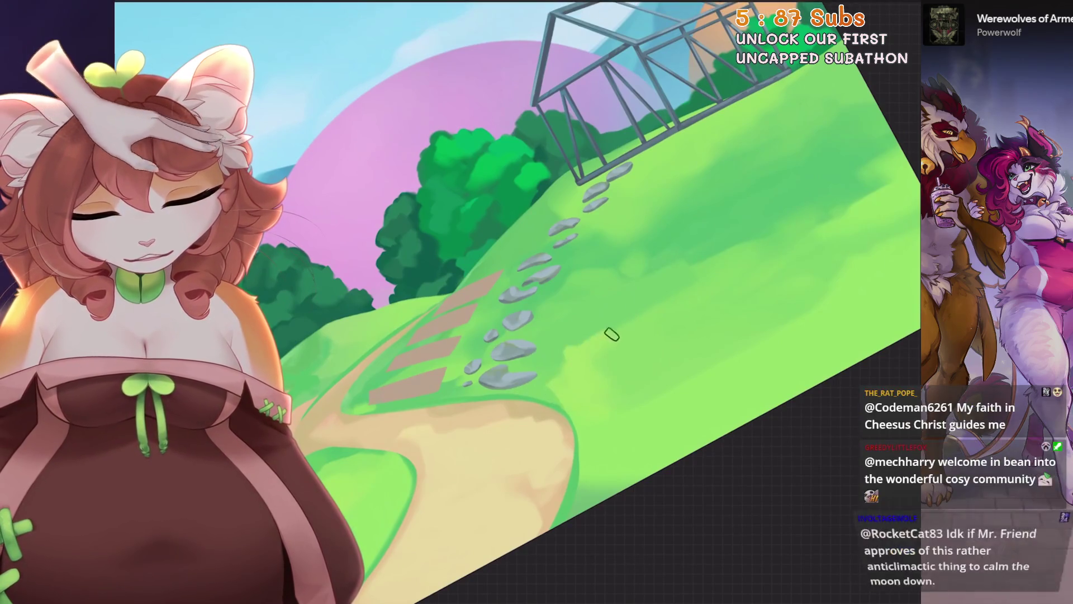
{"action": "key", "text": "ctrl+z"}
{"action": "key", "text": "bracketleft"}
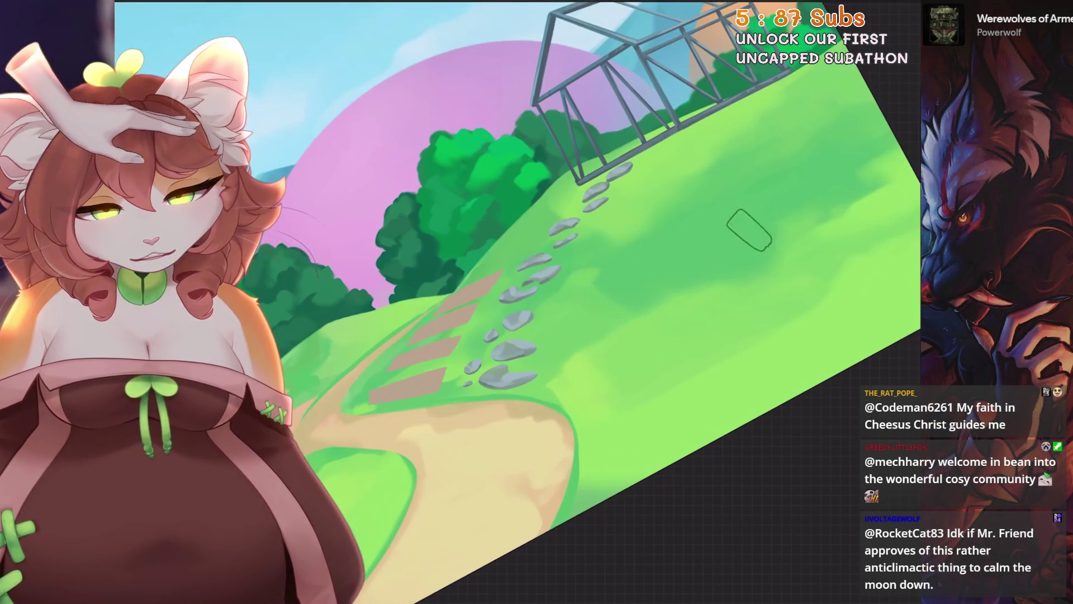
Step: Rotate the canvas to a better painting angle and undo the last smudge stroke
{"action": "left_click_drag", "start_coordinate": [800, 226], "coordinate": [727, 324]}
{"action": "key", "text": "ctrl+bracketright"}
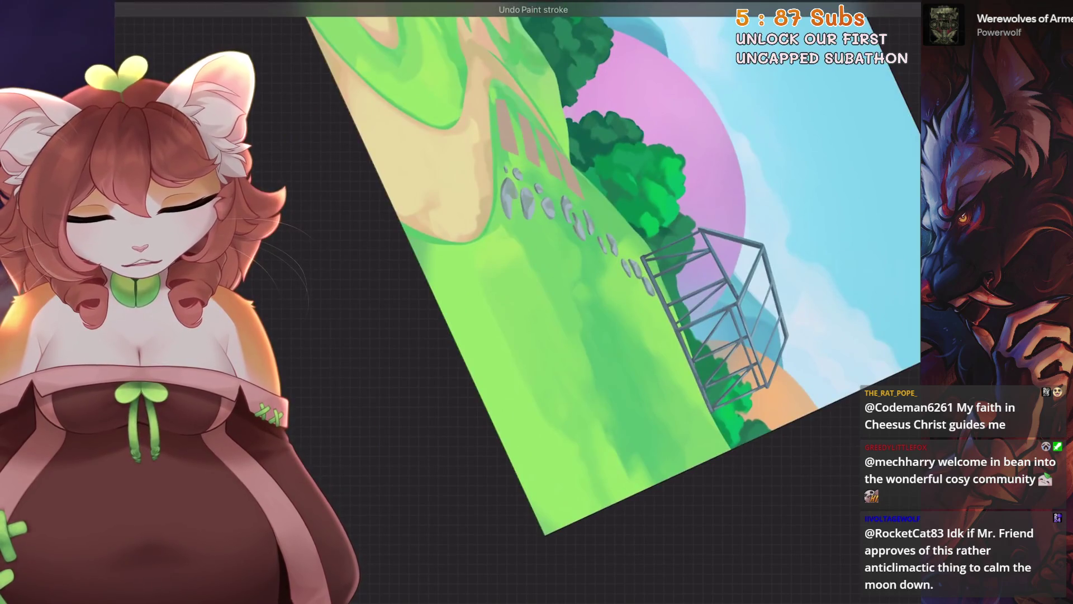
{"action": "mouse_move", "coordinate": [594, 405]}
{"action": "left_mouse_down"}
{"action": "mouse_move", "coordinate": [559, 425]}
{"action": "mouse_move", "coordinate": [458, 414]}
{"action": "mouse_move", "coordinate": [537, 425]}
{"action": "mouse_move", "coordinate": [637, 402]}
{"action": "mouse_move", "coordinate": [525, 167]}
{"action": "left_mouse_up"}
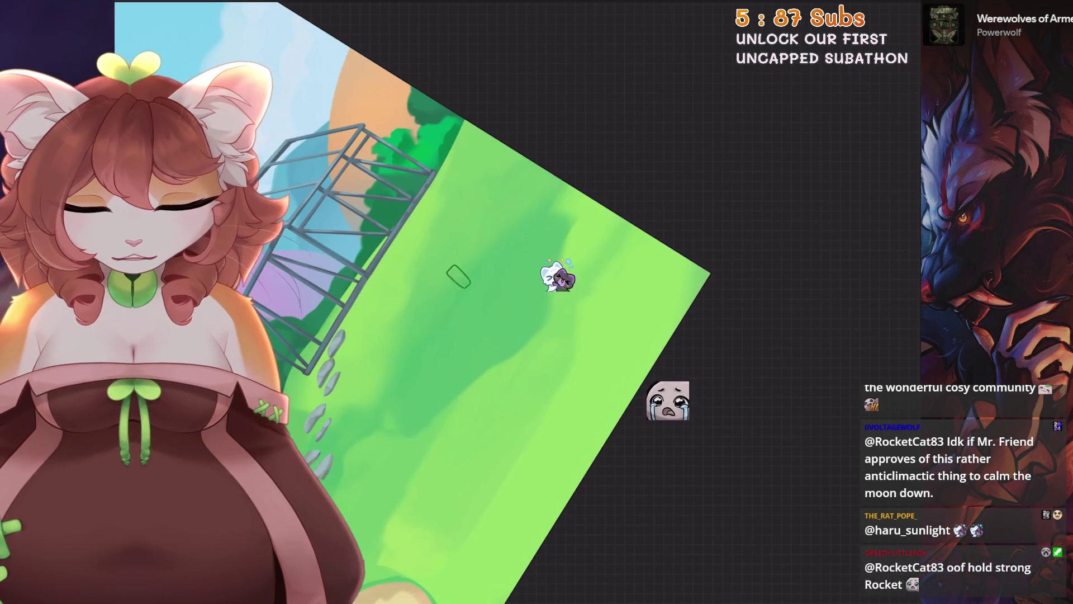
{"action": "mouse_move", "coordinate": [474, 339]}
{"action": "left_mouse_down"}
{"action": "mouse_move", "coordinate": [437, 313]}
{"action": "mouse_move", "coordinate": [425, 251]}
{"action": "mouse_move", "coordinate": [459, 201]}
{"action": "mouse_move", "coordinate": [503, 179]}
{"action": "left_mouse_up"}
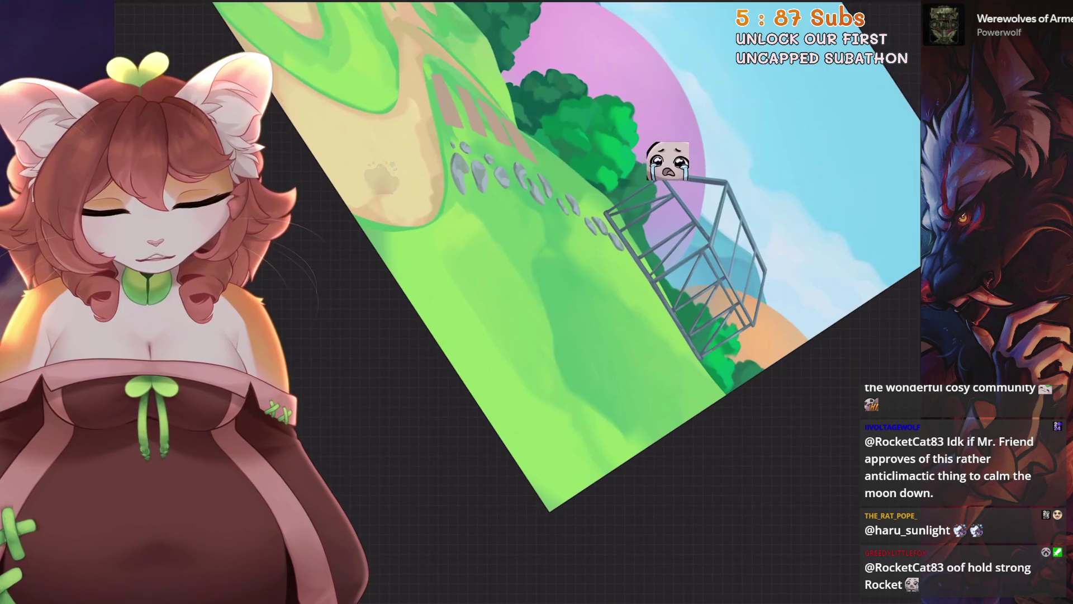
{"action": "left_click_drag", "start_coordinate": [560, 311], "coordinate": [492, 363]}
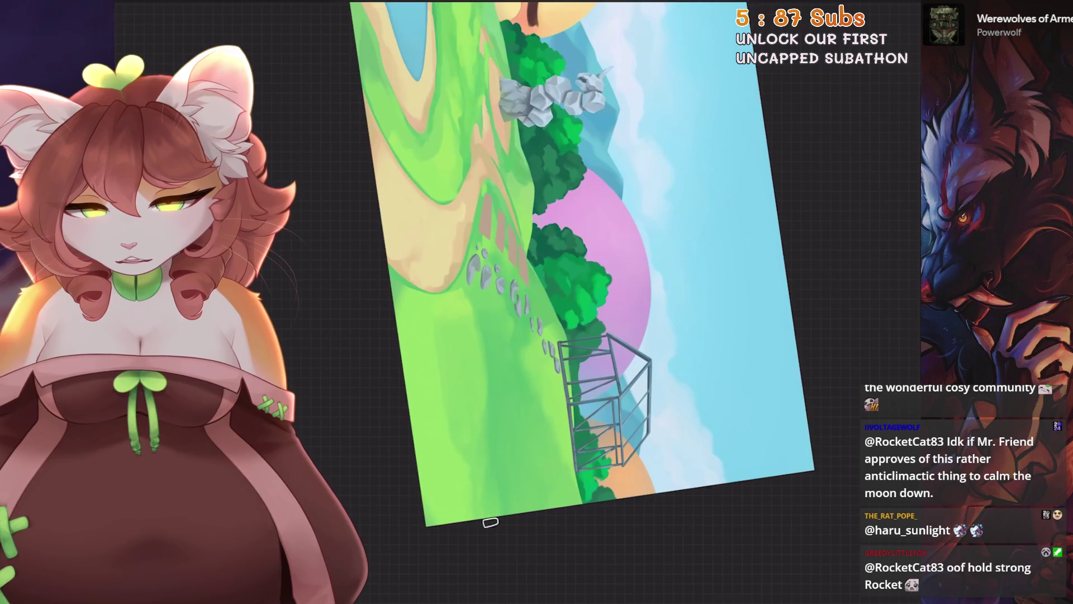
{"action": "key", "text": "ctrl+z"}
{"action": "mouse_move", "coordinate": [507, 543]}
{"action": "left_mouse_down"}
{"action": "mouse_move", "coordinate": [566, 304]}
{"action": "mouse_move", "coordinate": [503, 279]}
{"action": "left_mouse_up"}
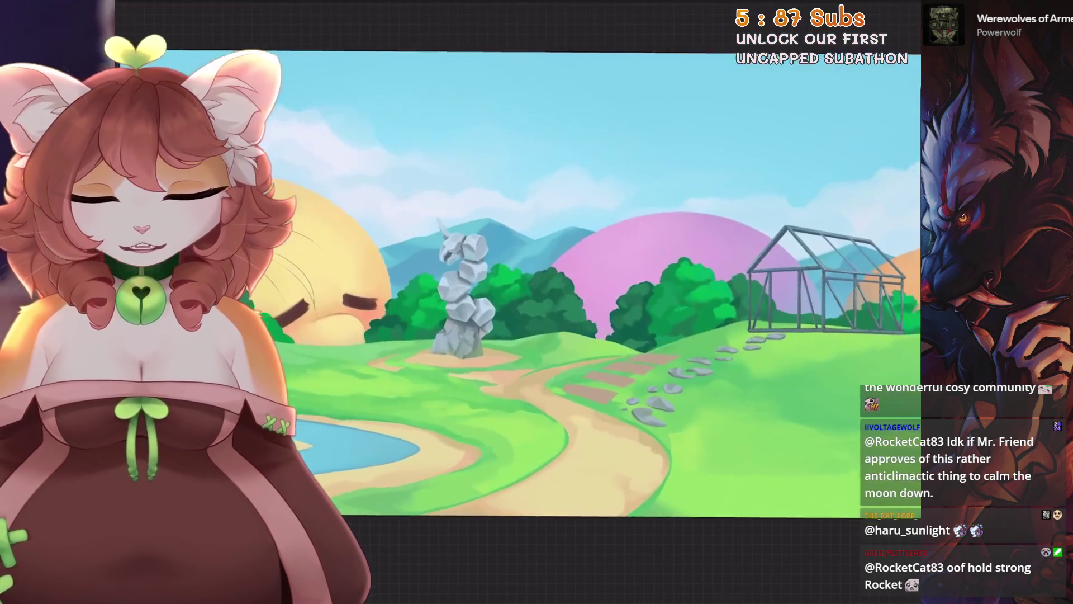
Step: Undo and then redo the last layer visibility change
{"action": "key", "text": "l"}
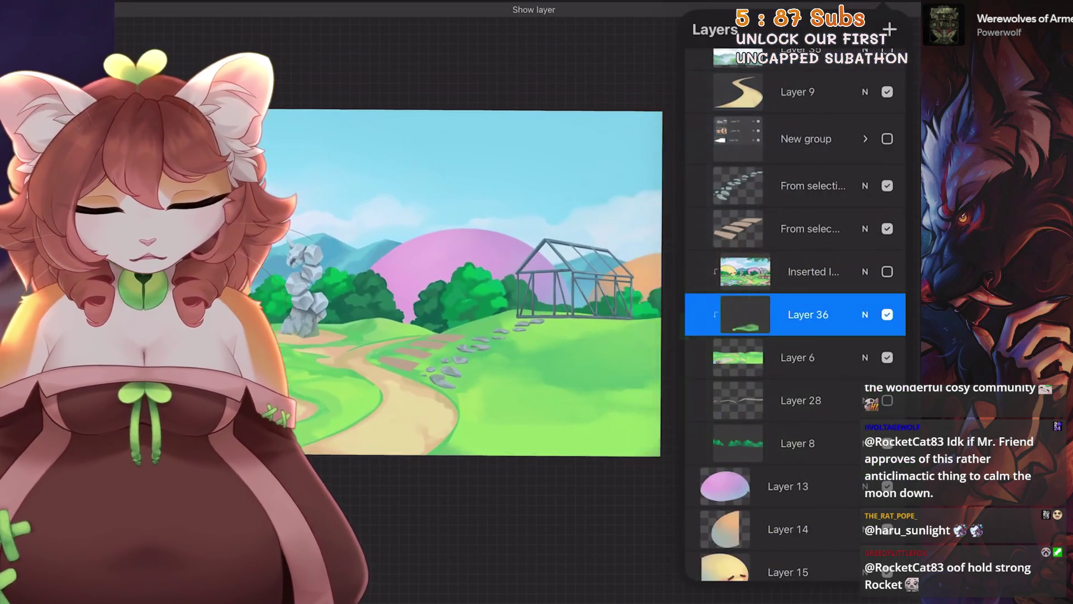
{"action": "key", "text": "l"}
{"action": "key", "text": "ctrl+z"}
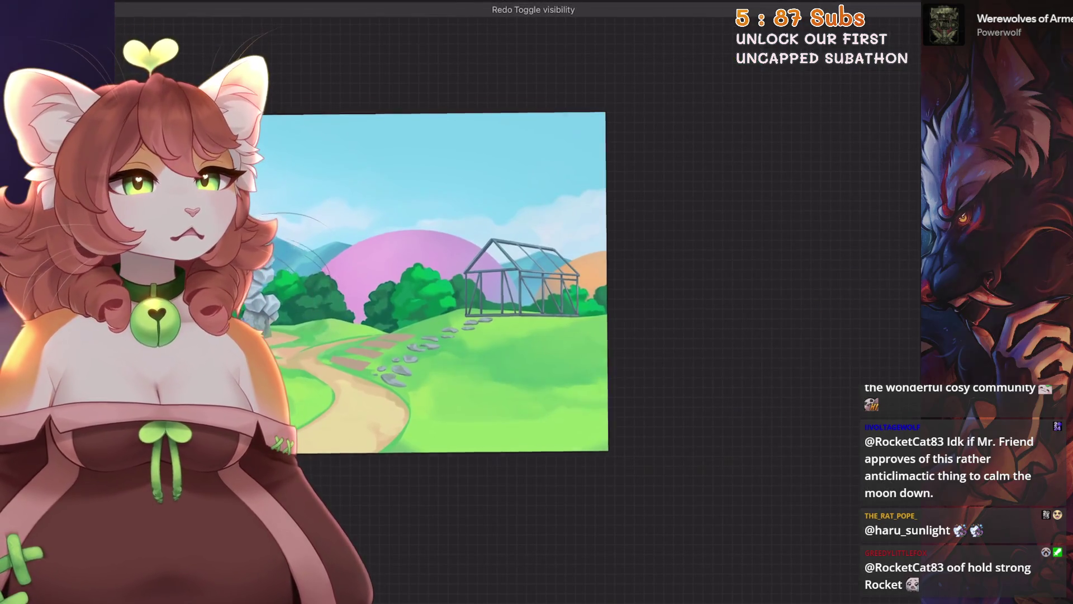
{"action": "scroll", "coordinate": [433, 268], "scroll_direction": "up", "scroll_amount": 3}
{"action": "key", "text": "ctrl+shift+z"}
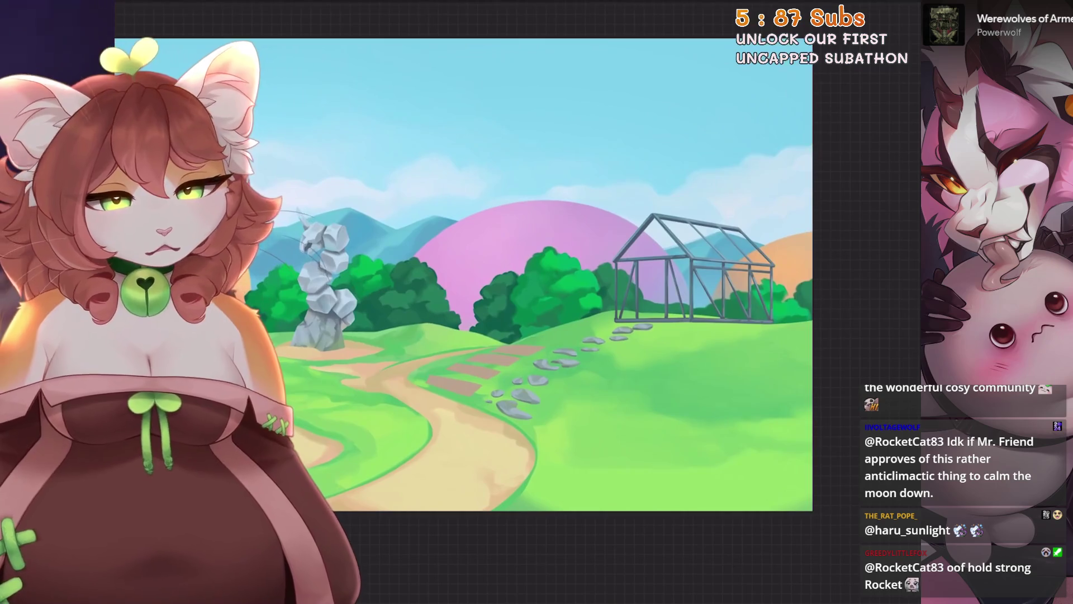
Step: Check Layer 36's Clipping Mask option, then switch back to Layer 6
{"action": "key", "text": "l"}
{"action": "left_click", "coordinate": [809, 314]}
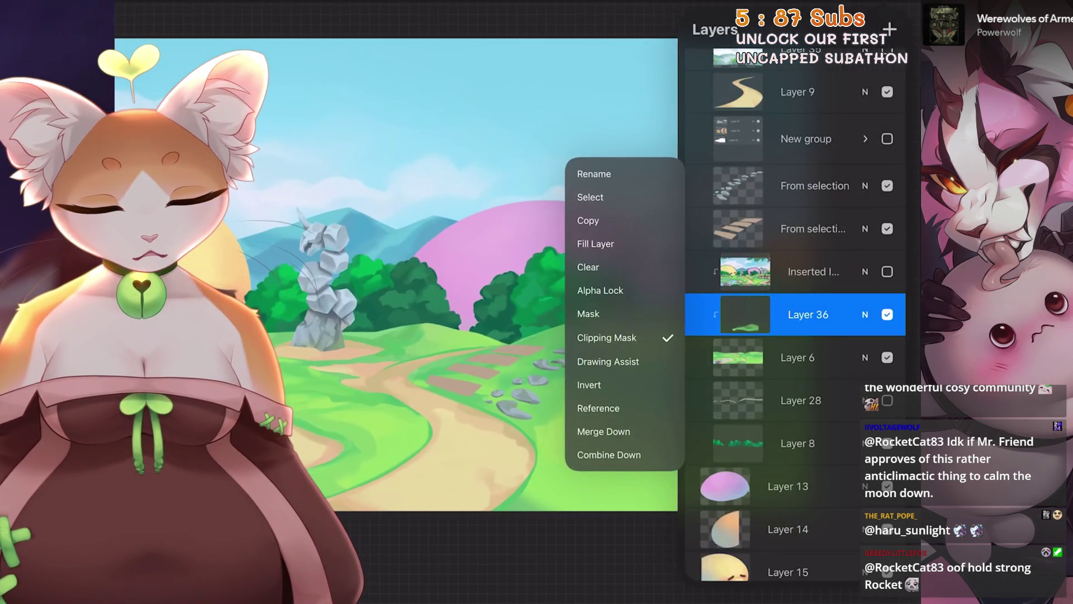
{"action": "left_click", "coordinate": [798, 357]}
{"action": "key", "text": "l"}
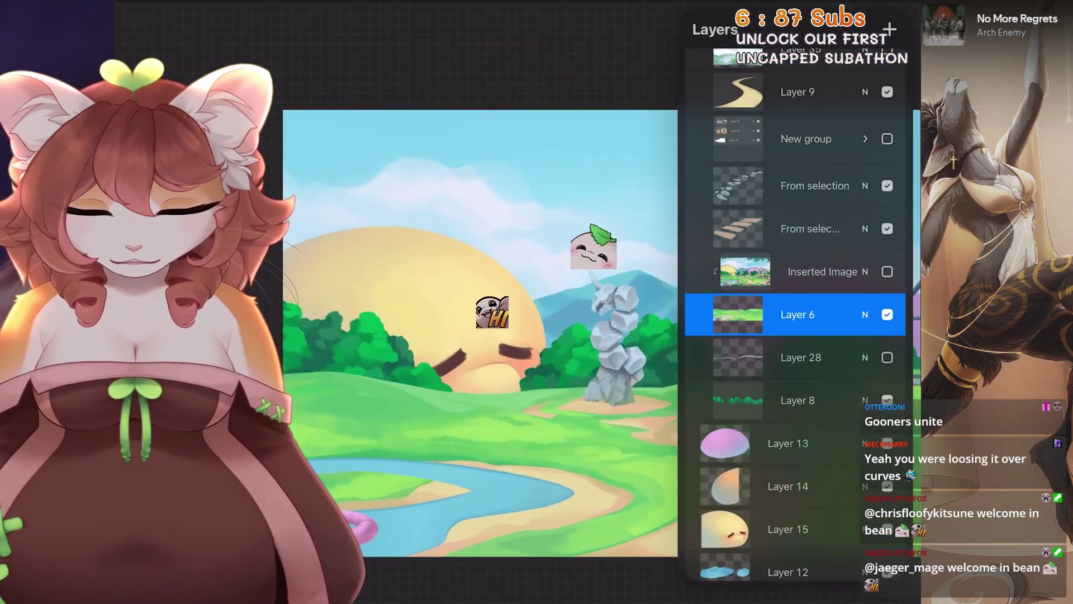
Step: Show the sun-face hill layer and undo two paint strokes and two smudge strokes
{"action": "left_click", "coordinate": [788, 529]}
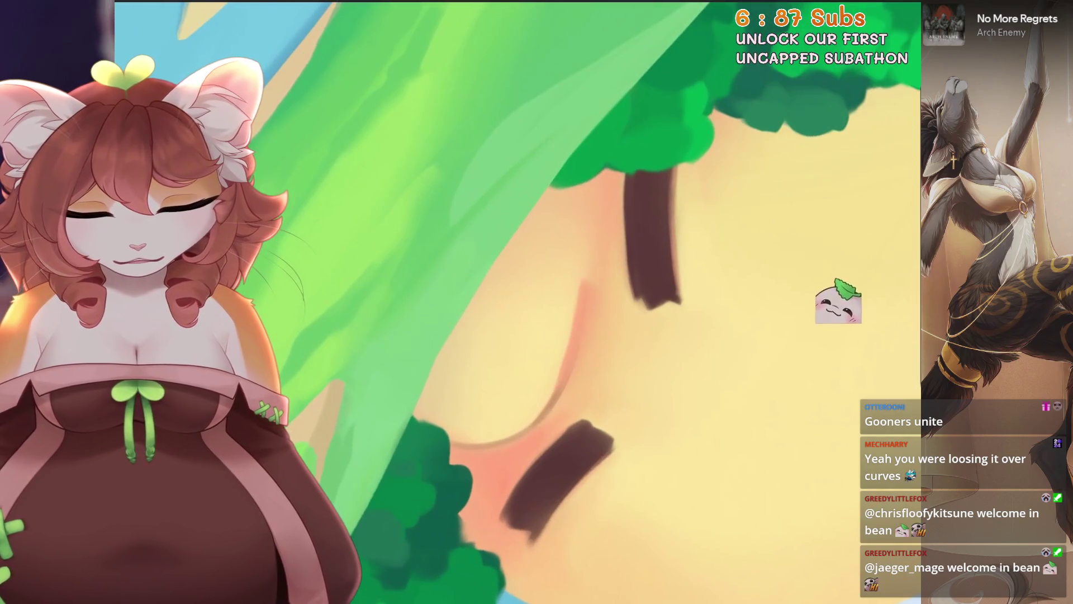
{"action": "key", "text": "ctrl+z"}
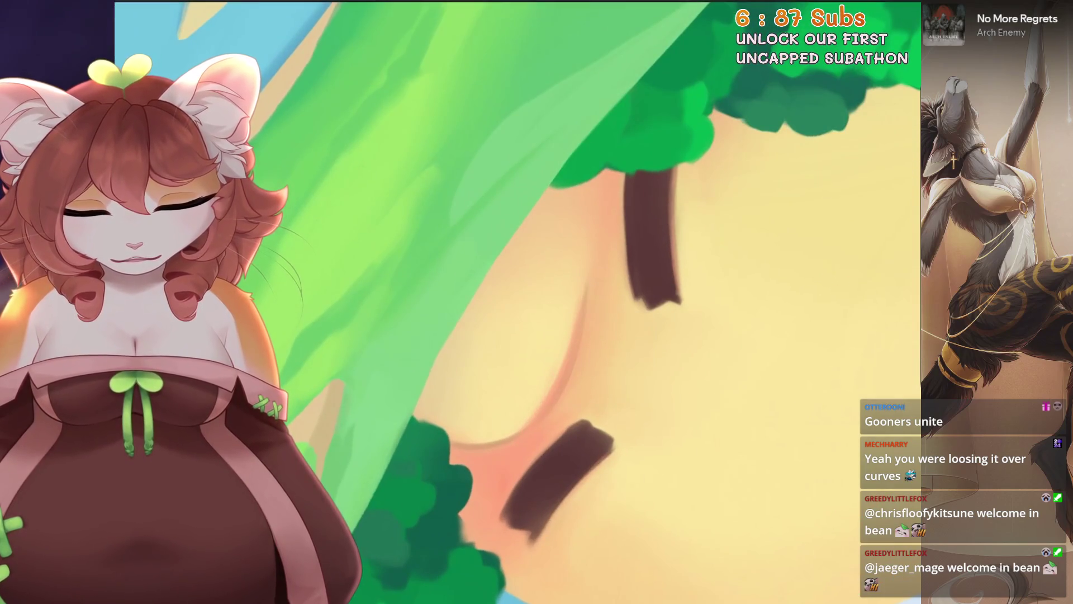
{"action": "key", "text": "ctrl+z"}
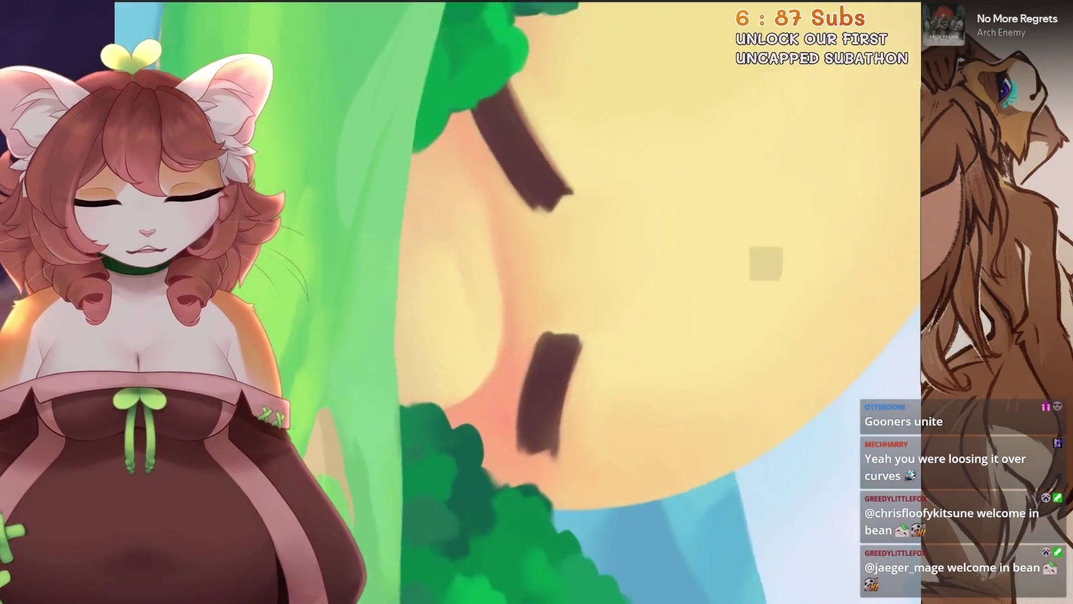
{"action": "key", "text": "ctrl+z"}
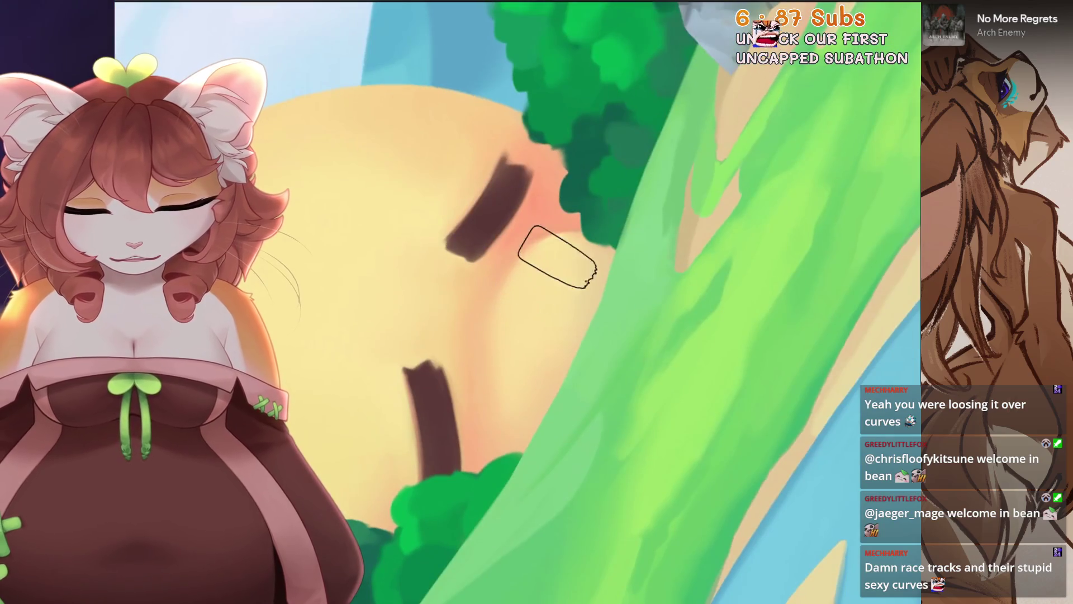
{"action": "key", "text": "ctrl+z"}
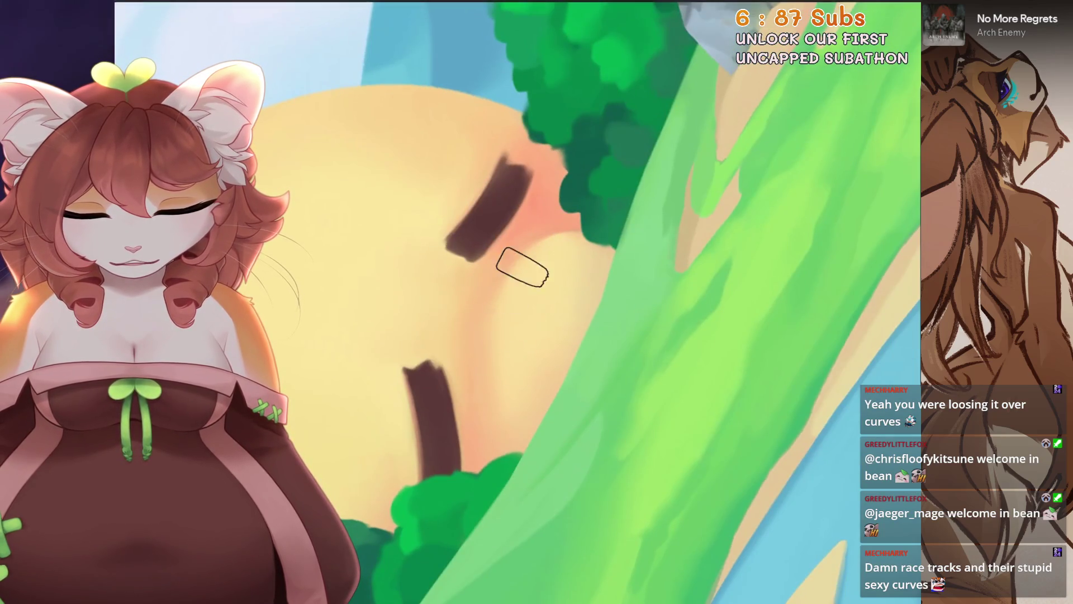
Step: Undo three more smudge strokes on the sun, then fit the whole painting in view
{"action": "scroll", "coordinate": [518, 302], "scroll_direction": "down", "scroll_amount": 5}
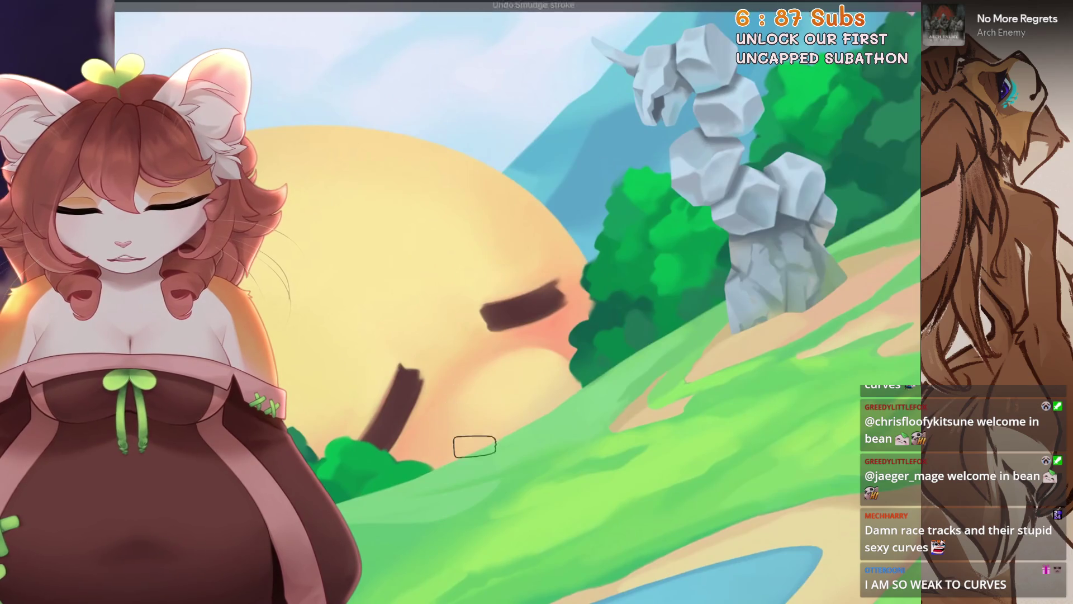
{"action": "scroll", "coordinate": [503, 400], "scroll_direction": "up", "scroll_amount": 3}
{"action": "scroll", "coordinate": [517, 302], "scroll_direction": "up", "scroll_amount": 3}
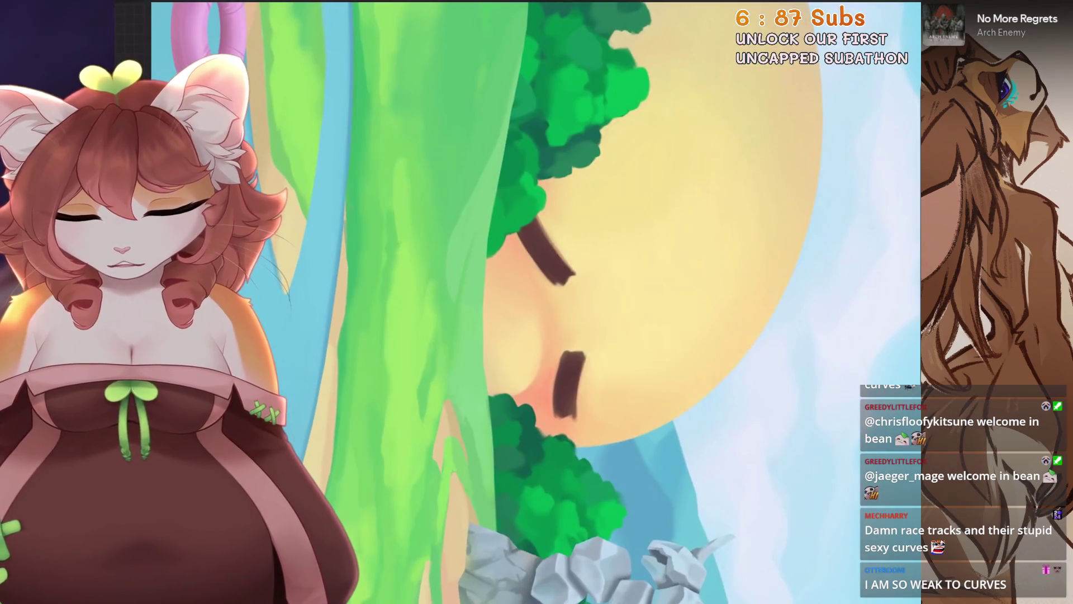
{"action": "key", "text": "ctrl+z"}
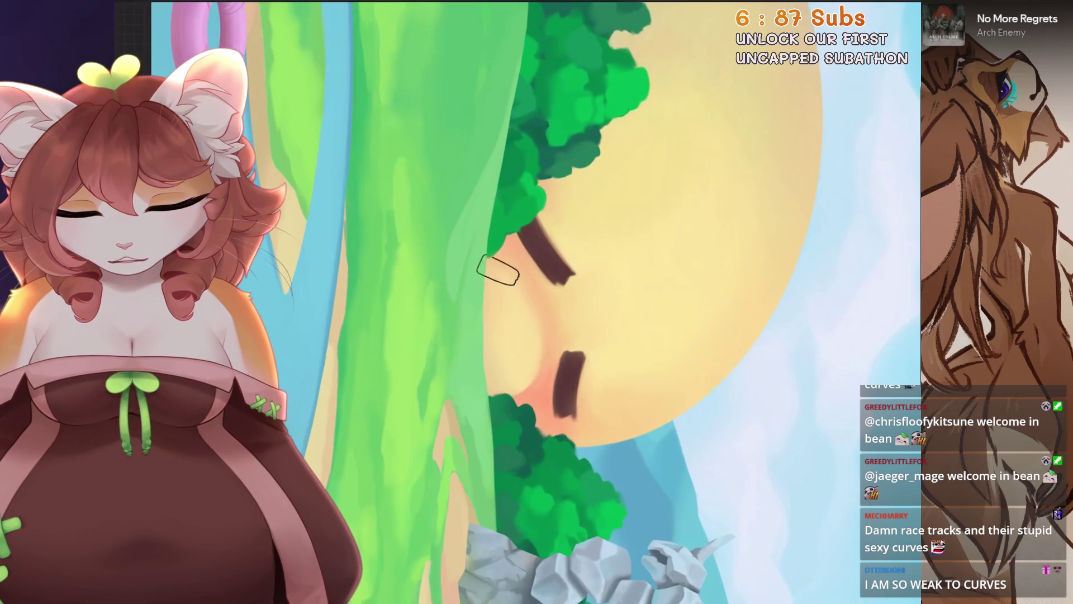
{"action": "scroll", "coordinate": [514, 299], "scroll_direction": "up", "scroll_amount": 3}
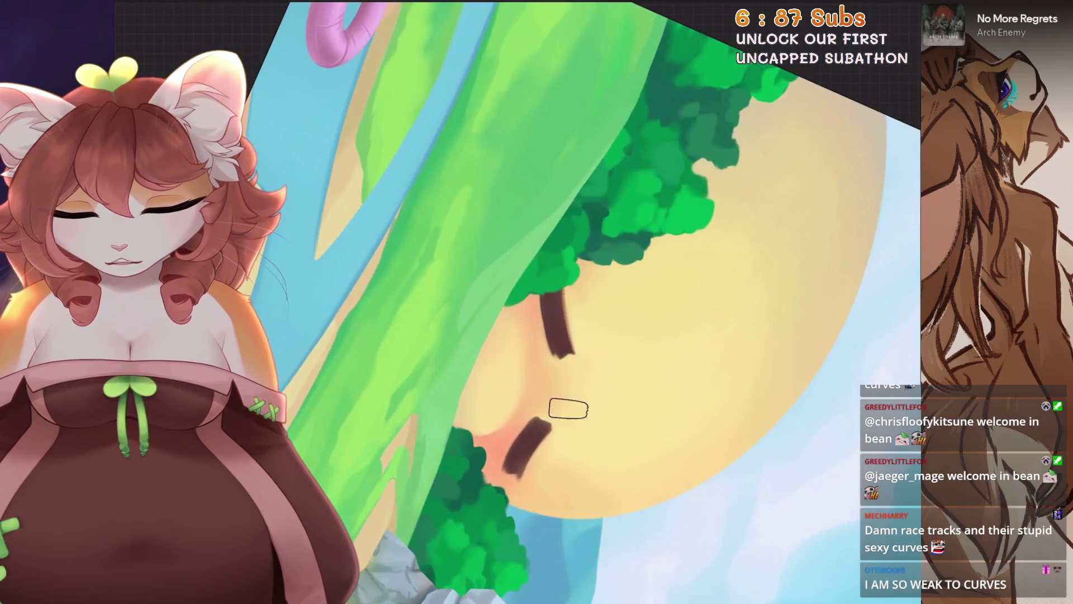
{"action": "scroll", "coordinate": [582, 414], "scroll_direction": "down", "scroll_amount": 5}
{"action": "scroll", "coordinate": [536, 301], "scroll_direction": "up", "scroll_amount": 5}
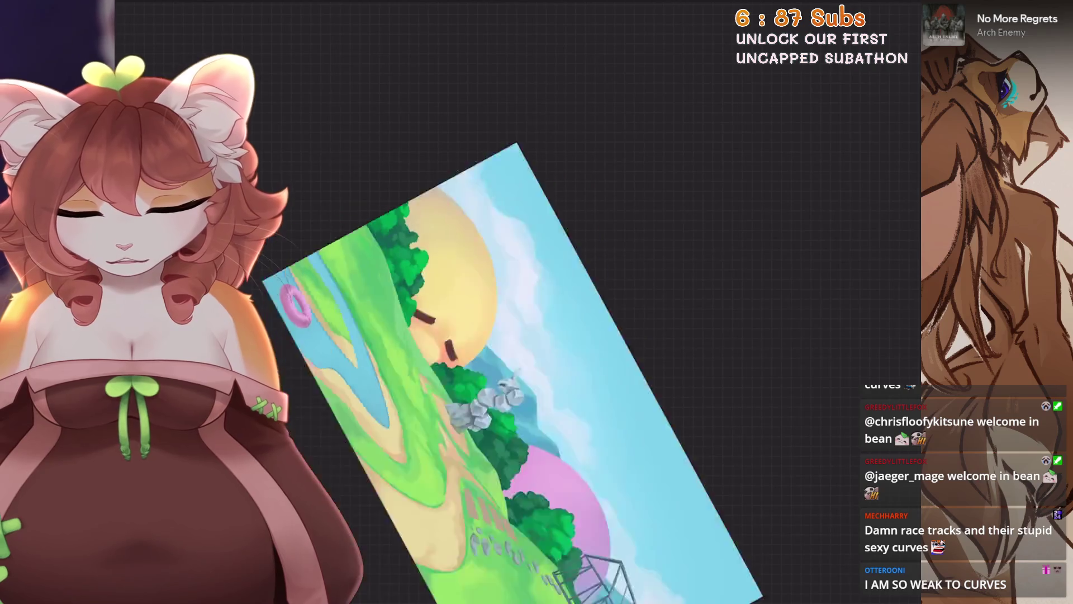
{"action": "key", "text": "ctrl+z"}
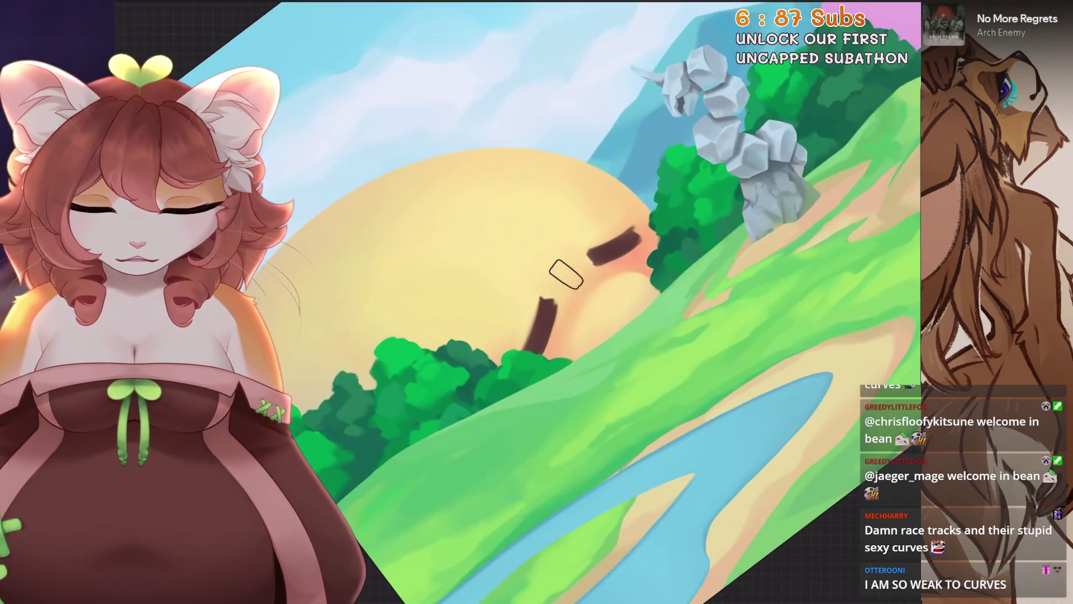
{"action": "key", "text": "ctrl+z"}
{"action": "key", "text": "ctrl+0"}
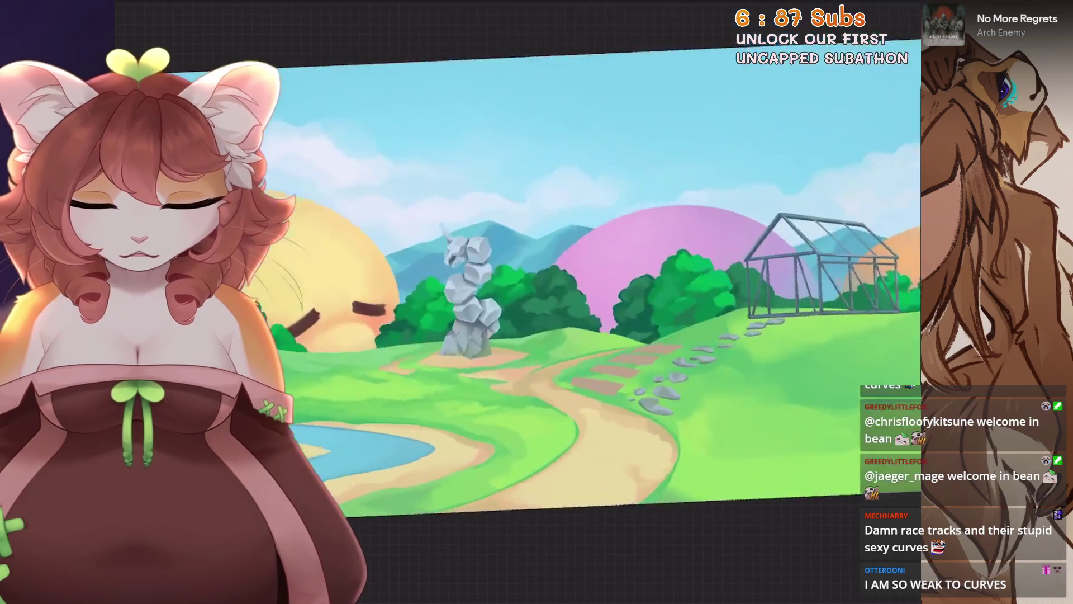
{"action": "scroll", "coordinate": [559, 302], "scroll_direction": "up", "scroll_amount": 3}
{"action": "scroll", "coordinate": [559, 301], "scroll_direction": "down", "scroll_amount": 1}
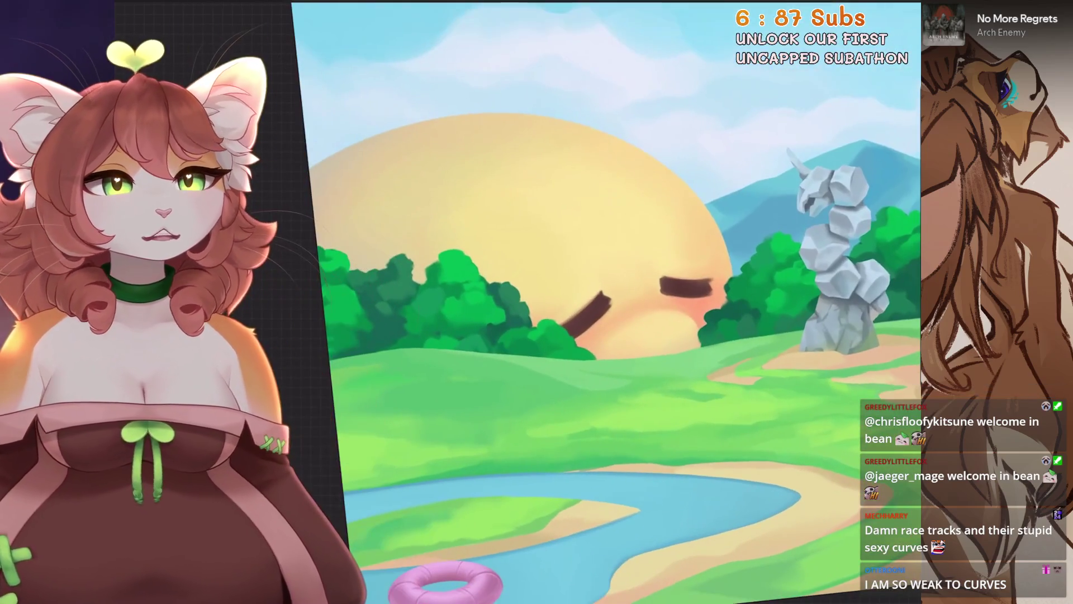
Step: Undo two more paint strokes on the sun just above the bushes
{"action": "key", "text": "ctrl+z"}
{"action": "scroll", "coordinate": [559, 302], "scroll_direction": "up", "scroll_amount": 4}
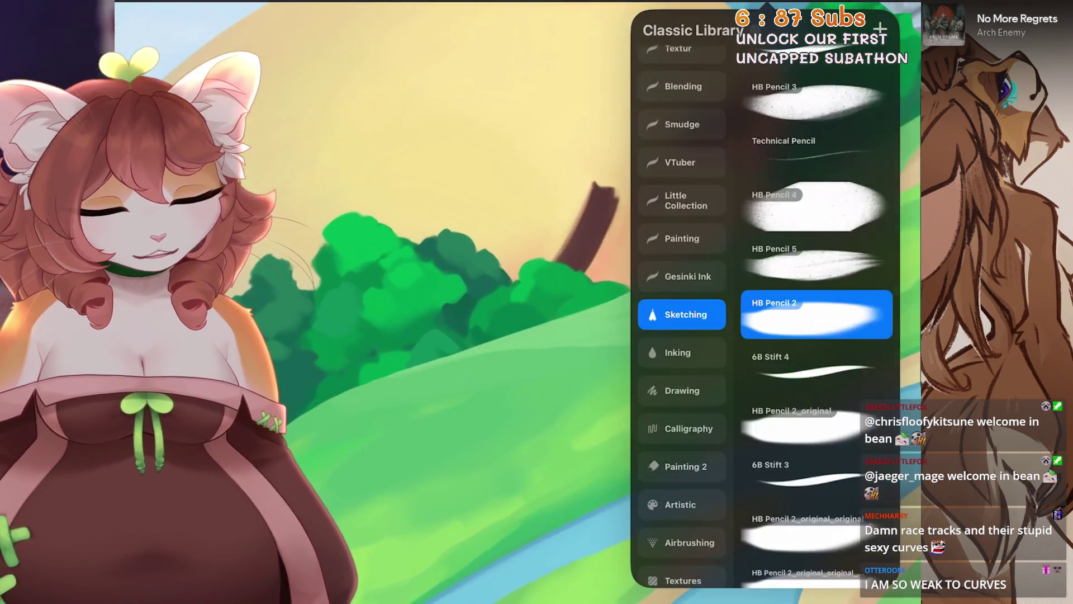
{"action": "scroll", "coordinate": [682, 313], "scroll_direction": "up", "scroll_amount": 1}
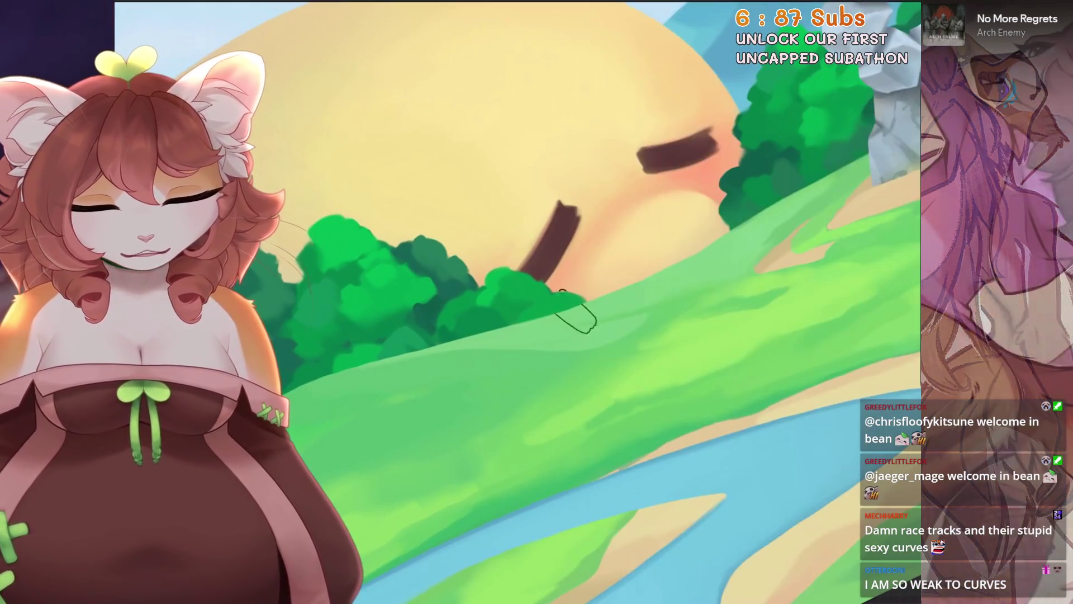
{"action": "key", "text": "ctrl+z"}
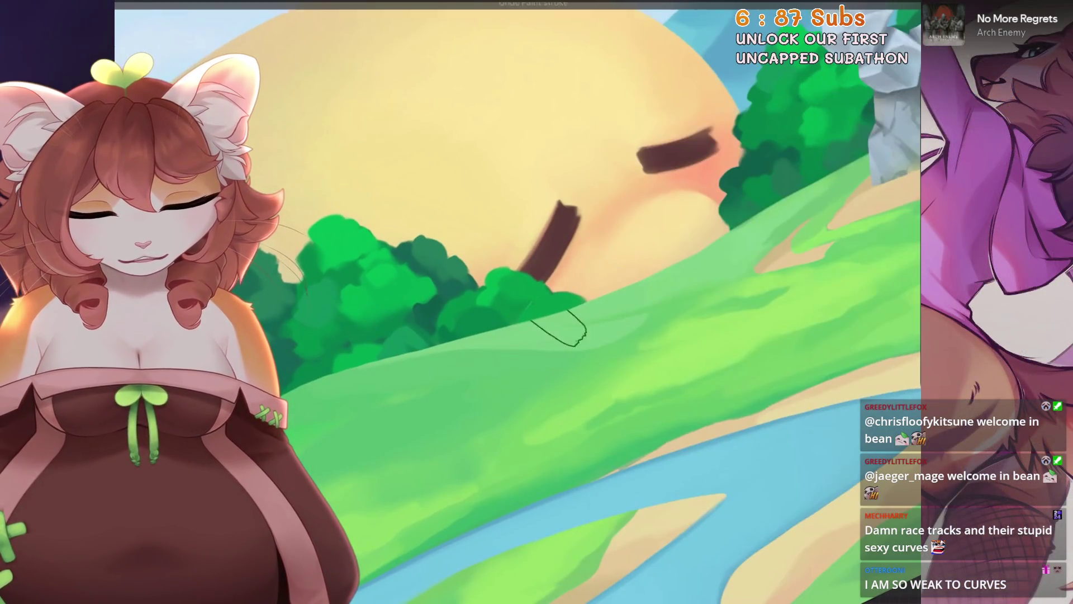
{"action": "scroll", "coordinate": [604, 261], "scroll_direction": "down", "scroll_amount": 5}
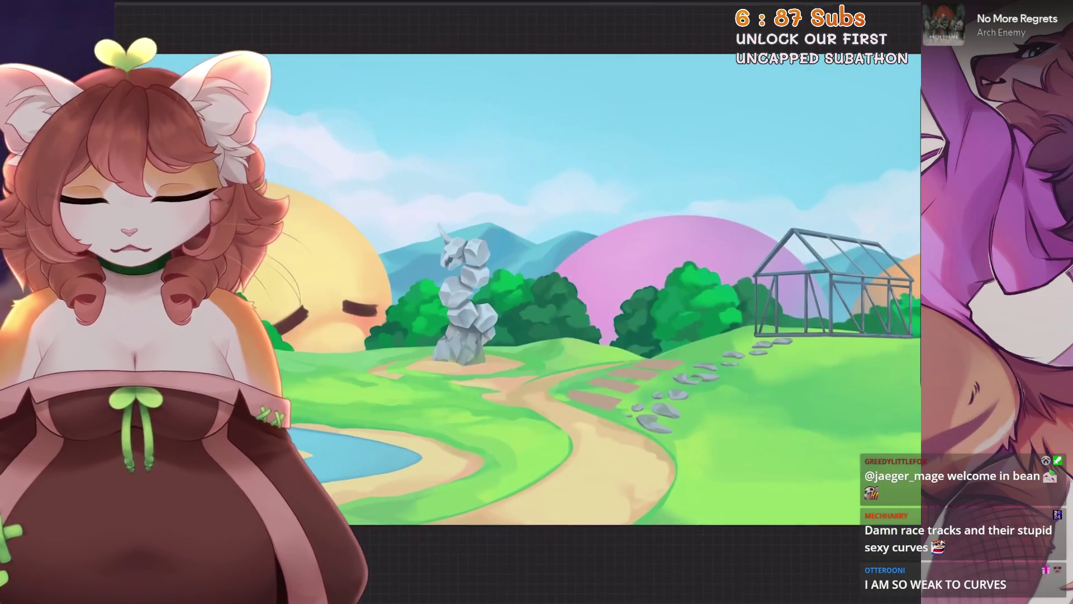
Step: Leave the landscape painting idle until the iPad locks
{"action": "scroll", "coordinate": [615, 291], "scroll_direction": "up", "scroll_amount": 3}
{"action": "scroll", "coordinate": [615, 290], "scroll_direction": "down", "scroll_amount": 3}
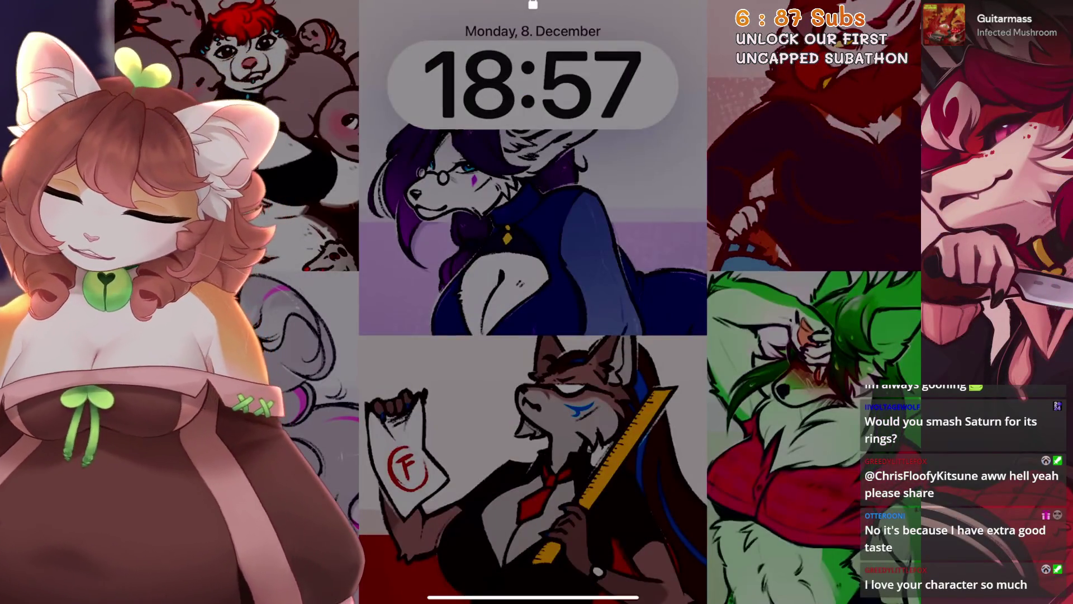
Step: Wake the iPad and enter the passcode to unlock it
{"action": "key", "text": "space"}
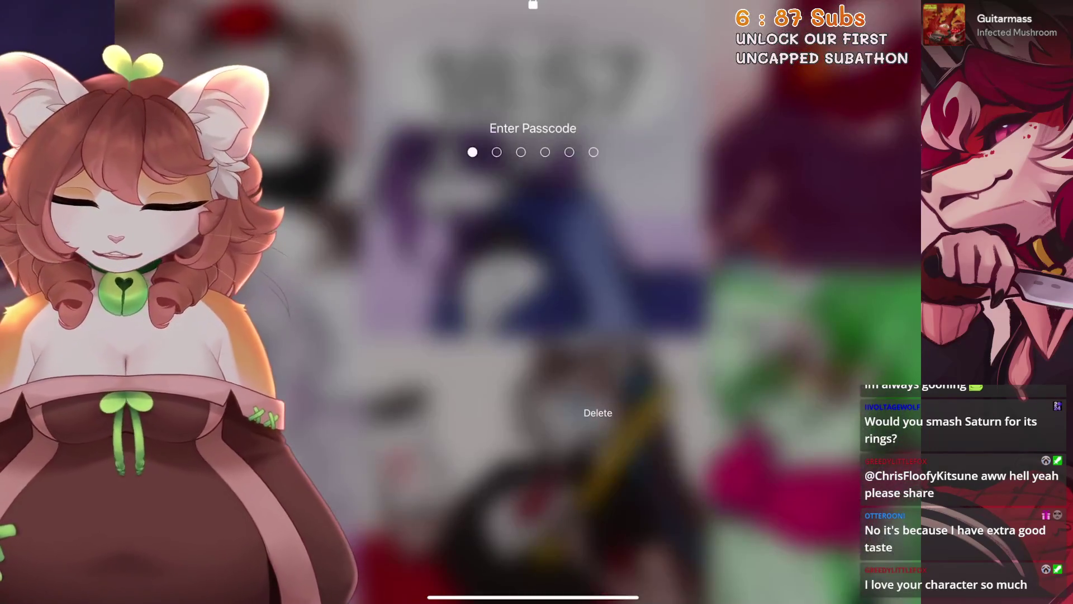
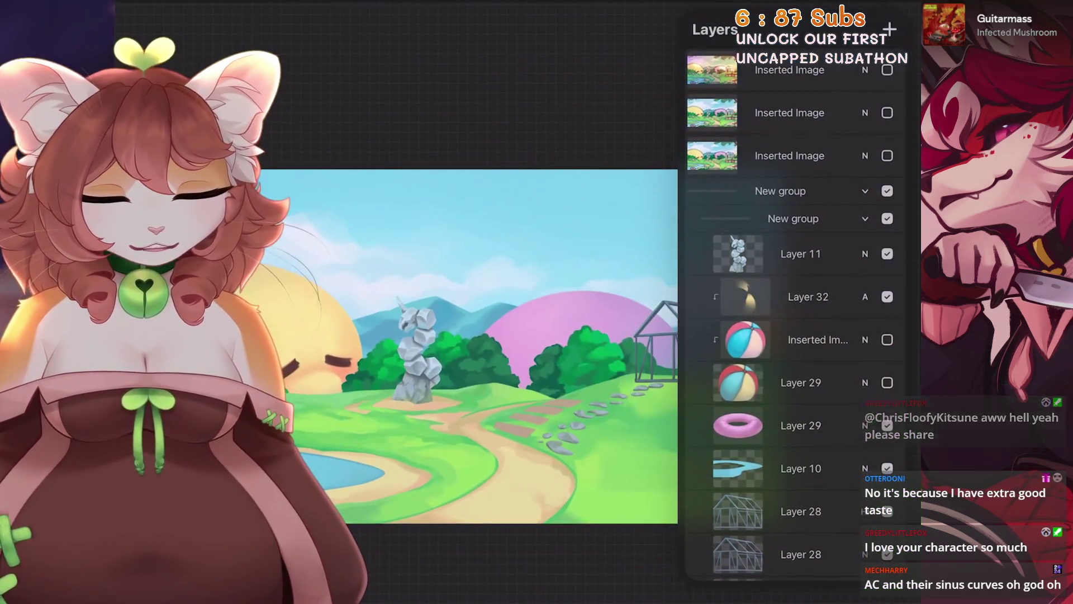
Step: Show the pink donut layer, select Layer 11 and sample a colour from the rock statue
{"action": "left_click", "coordinate": [800, 254]}
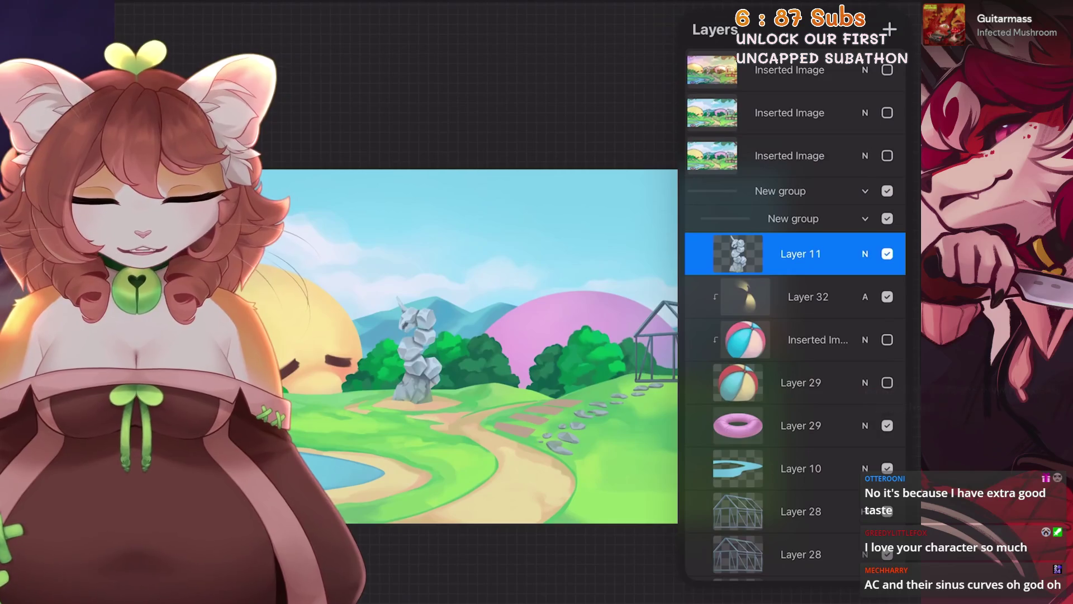
{"action": "left_click", "coordinate": [887, 425]}
{"action": "scroll", "coordinate": [486, 346], "scroll_direction": "up", "scroll_amount": 5}
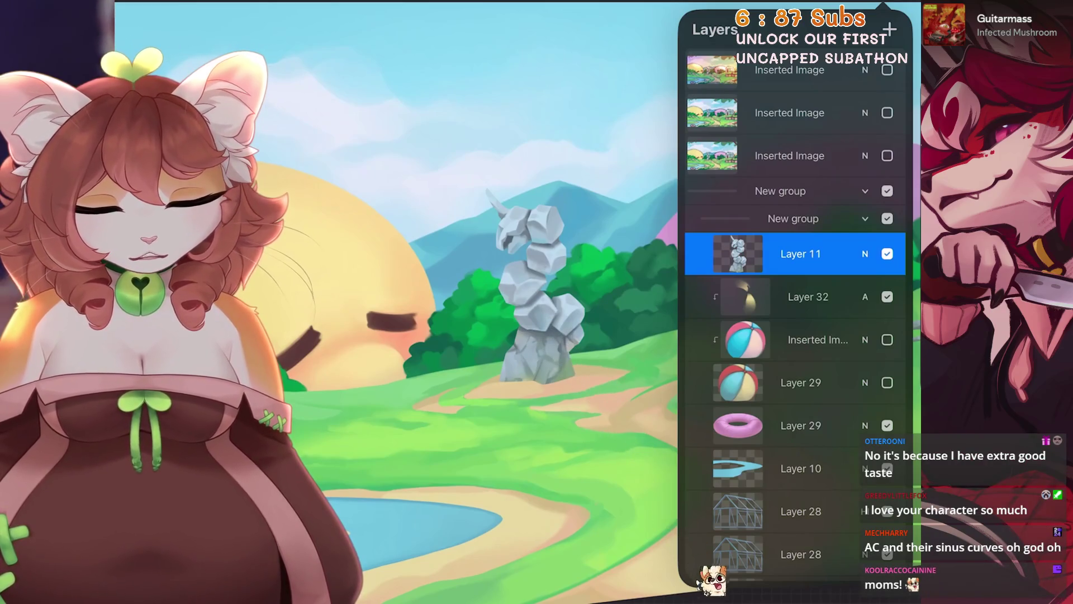
{"action": "scroll", "coordinate": [468, 275], "scroll_direction": "up", "scroll_amount": 2}
{"action": "scroll", "coordinate": [447, 335], "scroll_direction": "up", "scroll_amount": 3}
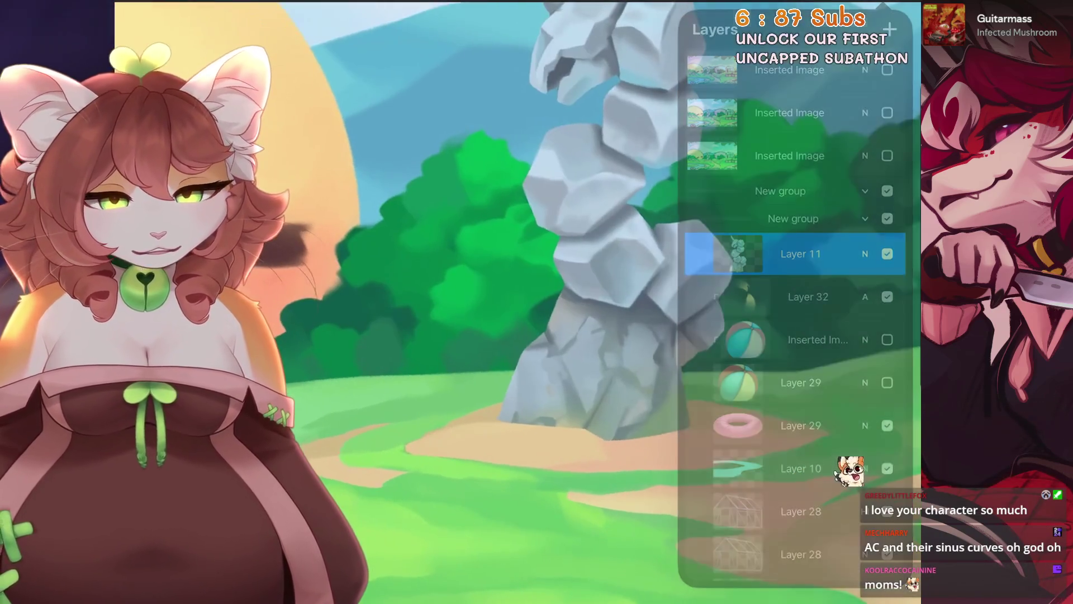
{"action": "left_click", "coordinate": [447, 369]}
Step: Fit the whole painting in the window and straighten the canvas to level
{"action": "scroll", "coordinate": [447, 302], "scroll_direction": "down", "scroll_amount": 3}
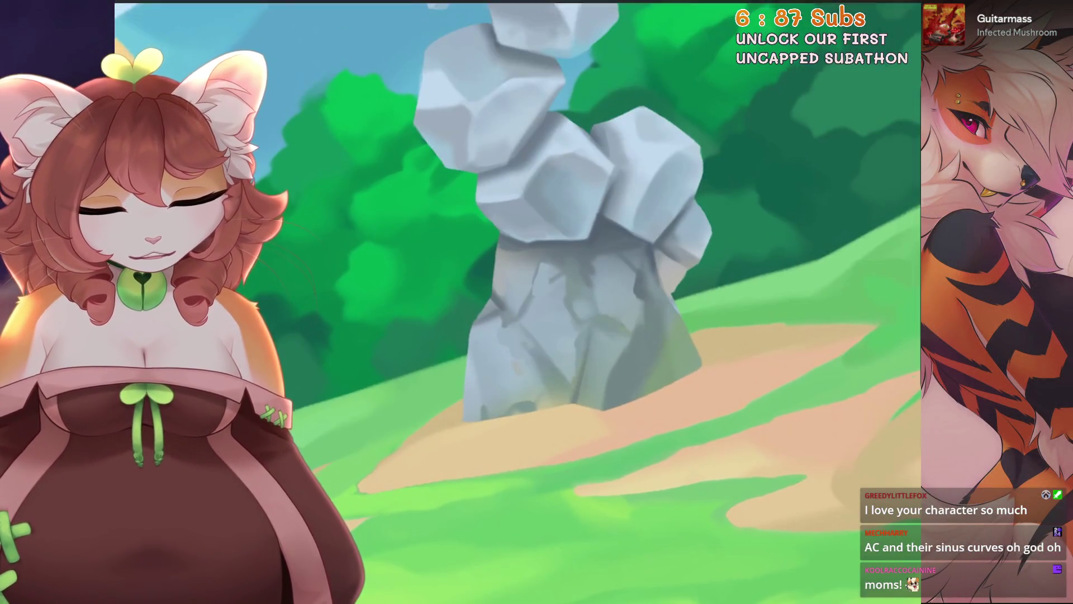
{"action": "key", "text": "ctrl+0"}
{"action": "scroll", "coordinate": [517, 302], "scroll_direction": "down", "scroll_amount": 2}
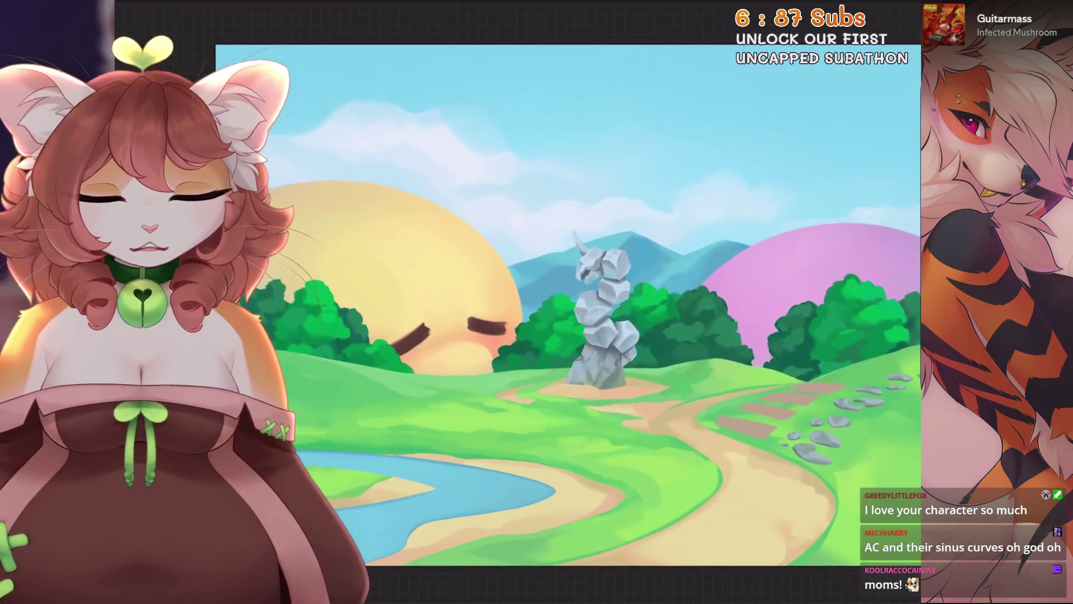
{"action": "key", "text": "5"}
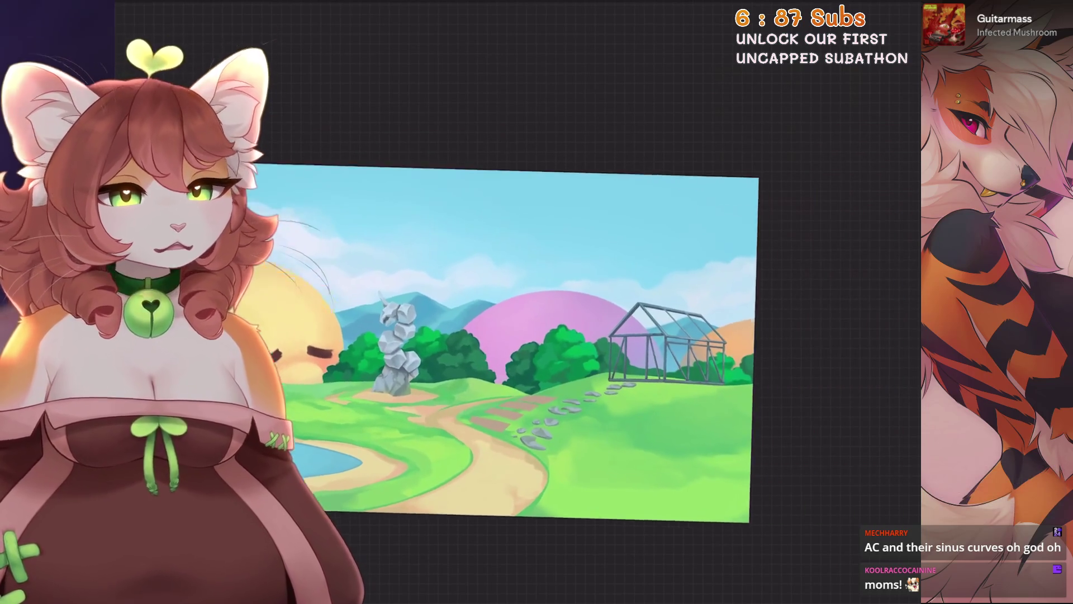
Step: In the layer list, show the greenhouse garden reference image layer
{"action": "key", "text": "l"}
{"action": "scroll", "coordinate": [795, 313], "scroll_direction": "down", "scroll_amount": 10}
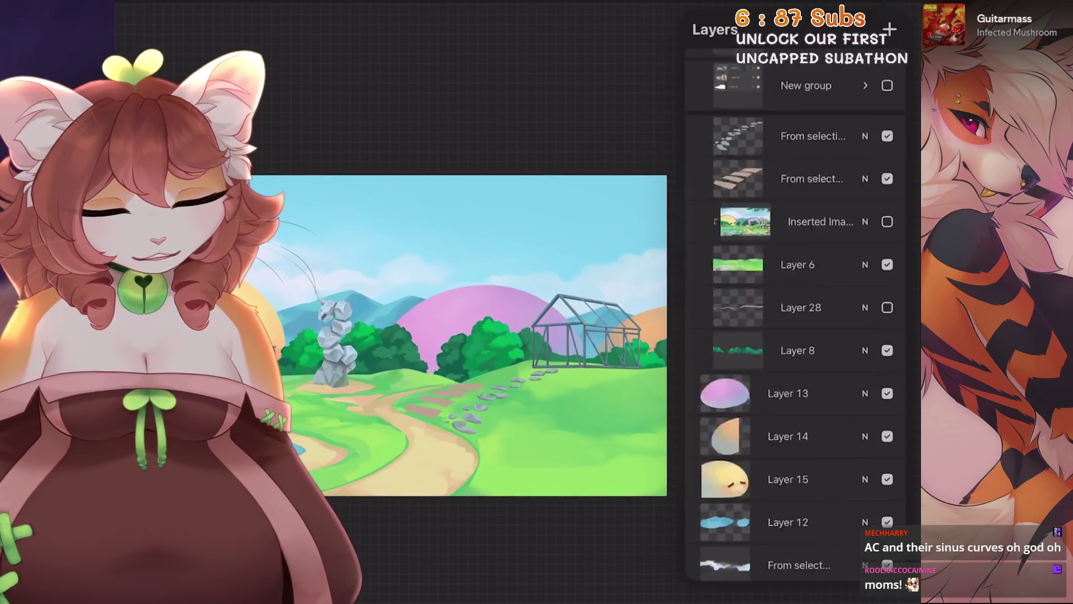
{"action": "scroll", "coordinate": [794, 313], "scroll_direction": "up", "scroll_amount": 10}
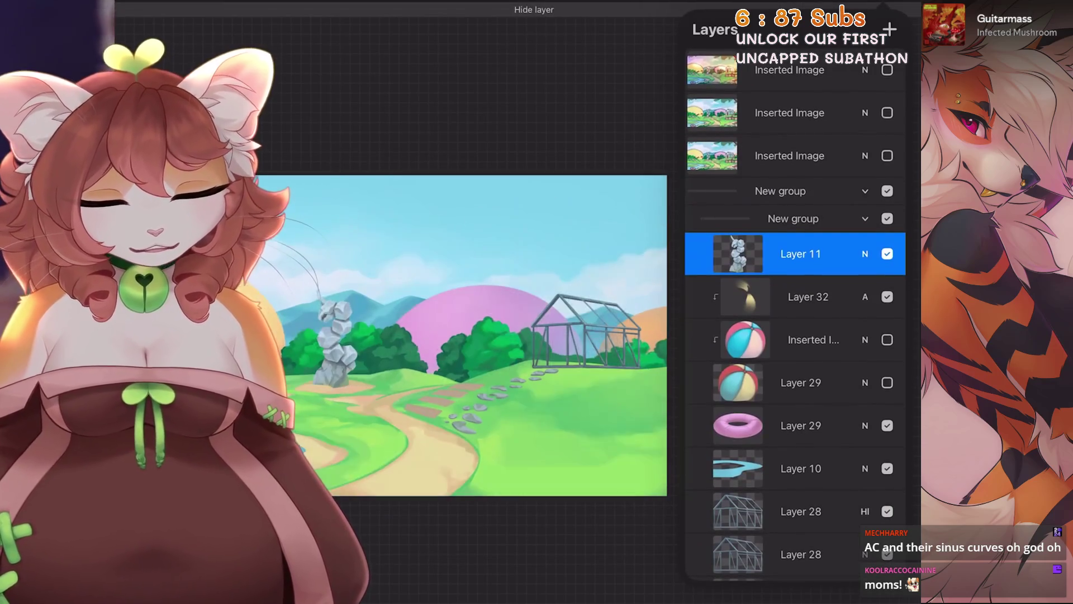
{"action": "left_click", "coordinate": [887, 113]}
{"action": "left_click", "coordinate": [790, 113]}
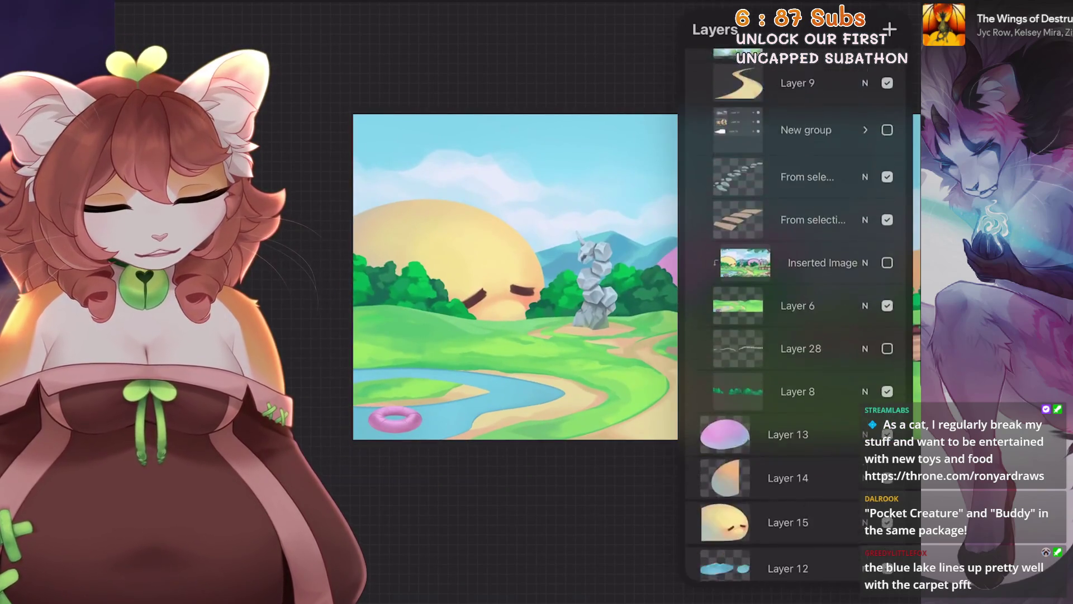
Step: Select Layer 6, the grassy ground layer, in the Layers panel
{"action": "scroll", "coordinate": [794, 313], "scroll_direction": "up", "scroll_amount": 1}
{"action": "left_click", "coordinate": [797, 127]}
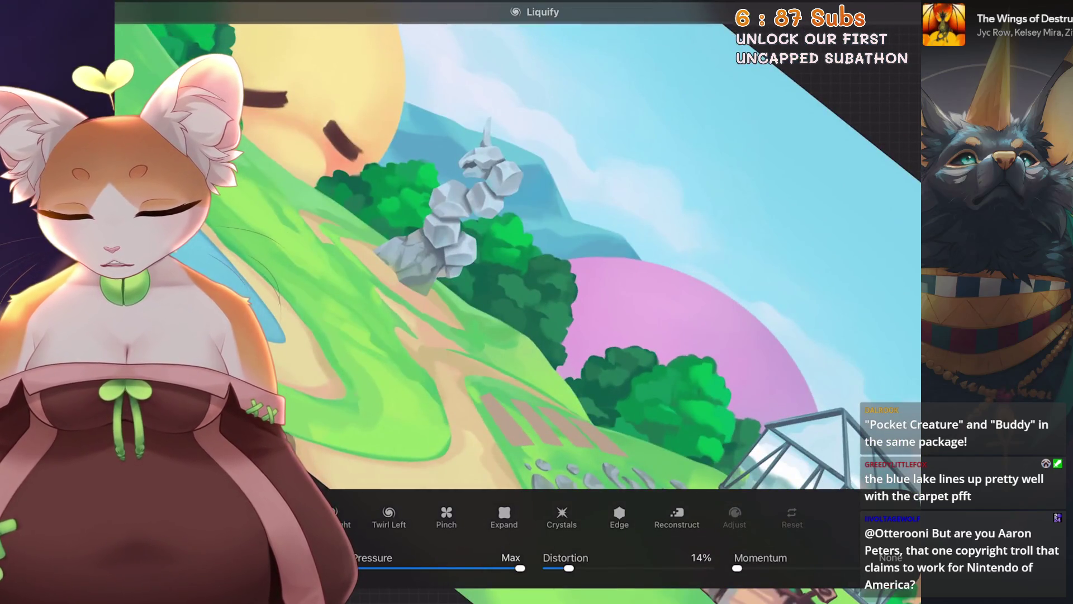
Step: Undo four stray liquify pushes on the grassy ground and level the canvas
{"action": "key", "text": "ctrl+z"}
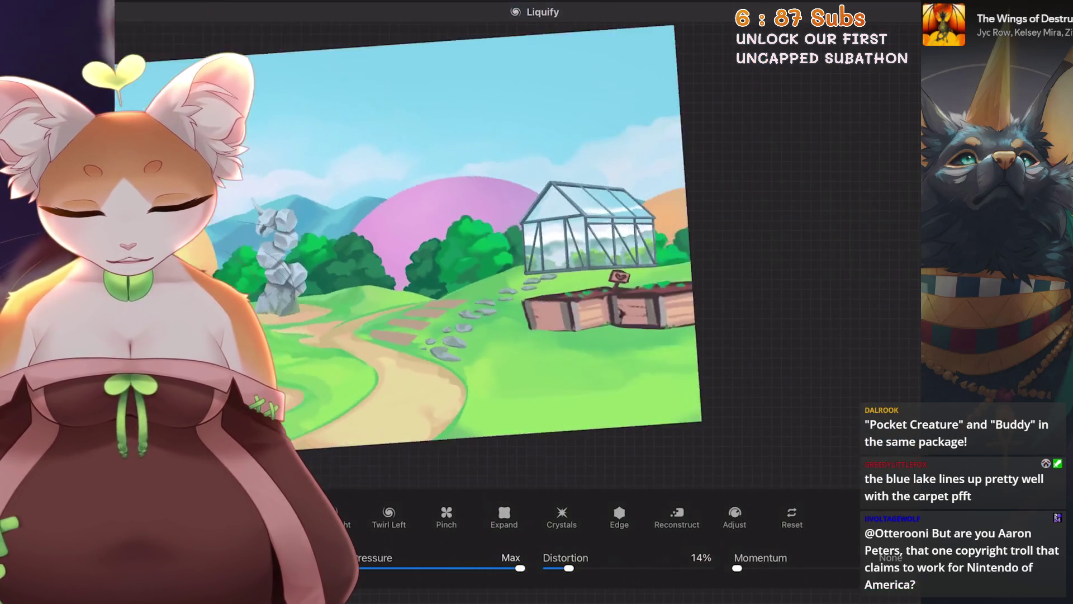
{"action": "key", "text": "ctrl+z"}
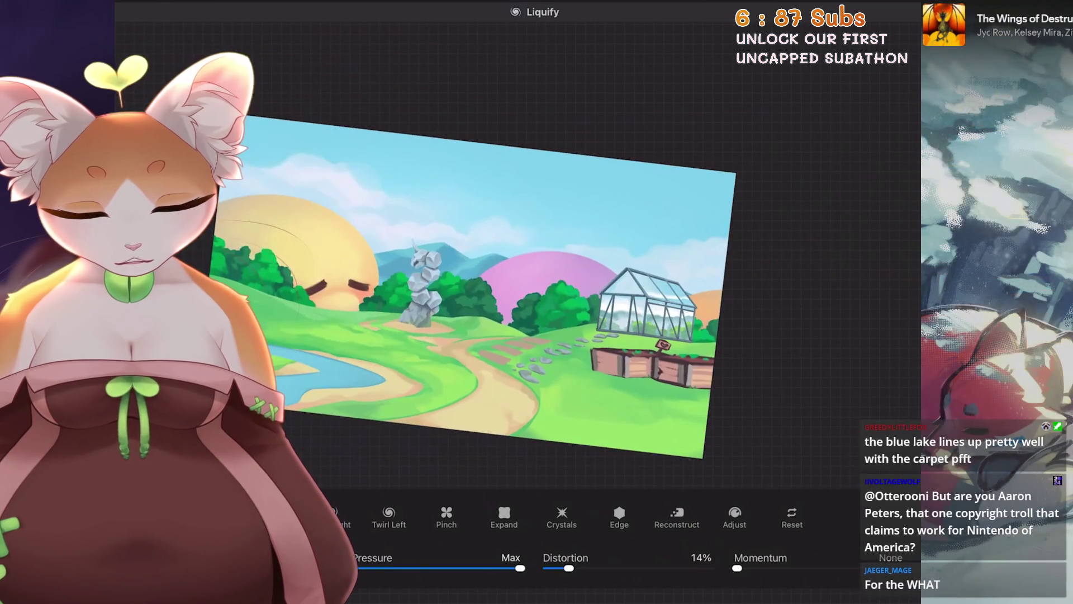
{"action": "key", "text": "ctrl+z"}
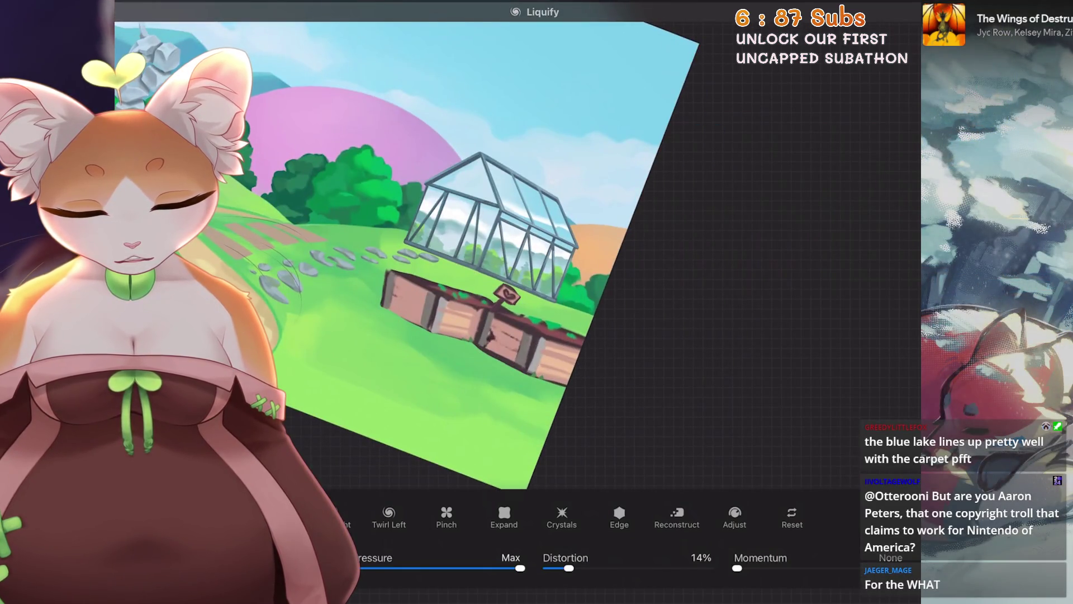
{"action": "mouse_move", "coordinate": [492, 224]}
{"action": "left_mouse_down"}
{"action": "mouse_move", "coordinate": [631, 280]}
{"action": "mouse_move", "coordinate": [638, 324]}
{"action": "left_mouse_up"}
{"action": "key", "text": "ctrl+z"}
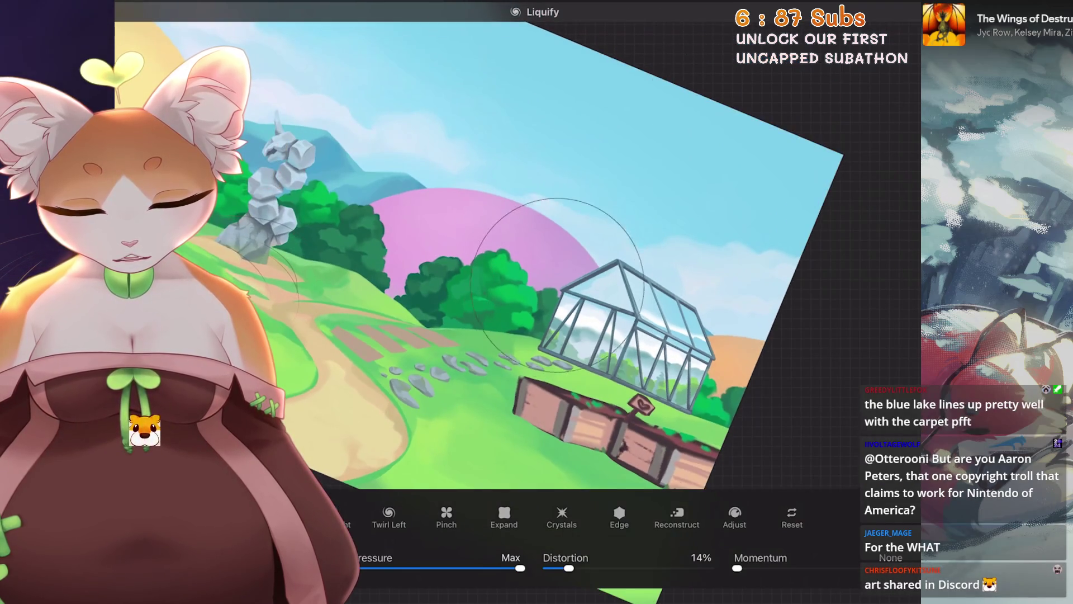
{"action": "mouse_move", "coordinate": [559, 241]}
{"action": "left_mouse_down"}
{"action": "mouse_move", "coordinate": [603, 251]}
{"action": "mouse_move", "coordinate": [565, 258]}
{"action": "mouse_move", "coordinate": [615, 313]}
{"action": "left_mouse_up"}
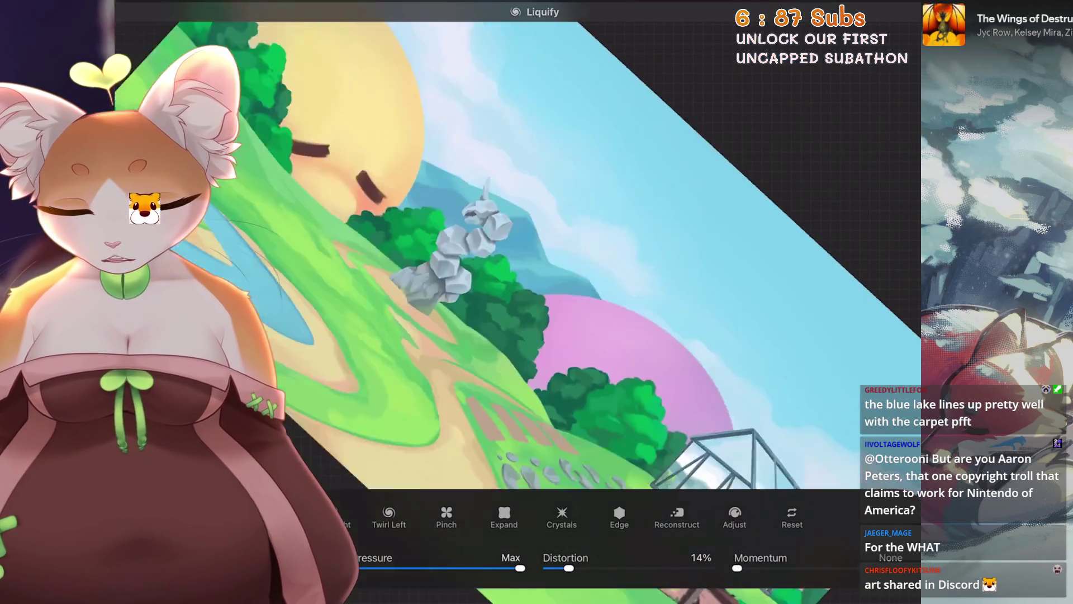
Step: Undo the whole liquify warp on the ground, then reapply it
{"action": "mouse_move", "coordinate": [486, 352]}
{"action": "left_mouse_down"}
{"action": "mouse_move", "coordinate": [589, 315]}
{"action": "mouse_move", "coordinate": [626, 341]}
{"action": "left_mouse_up"}
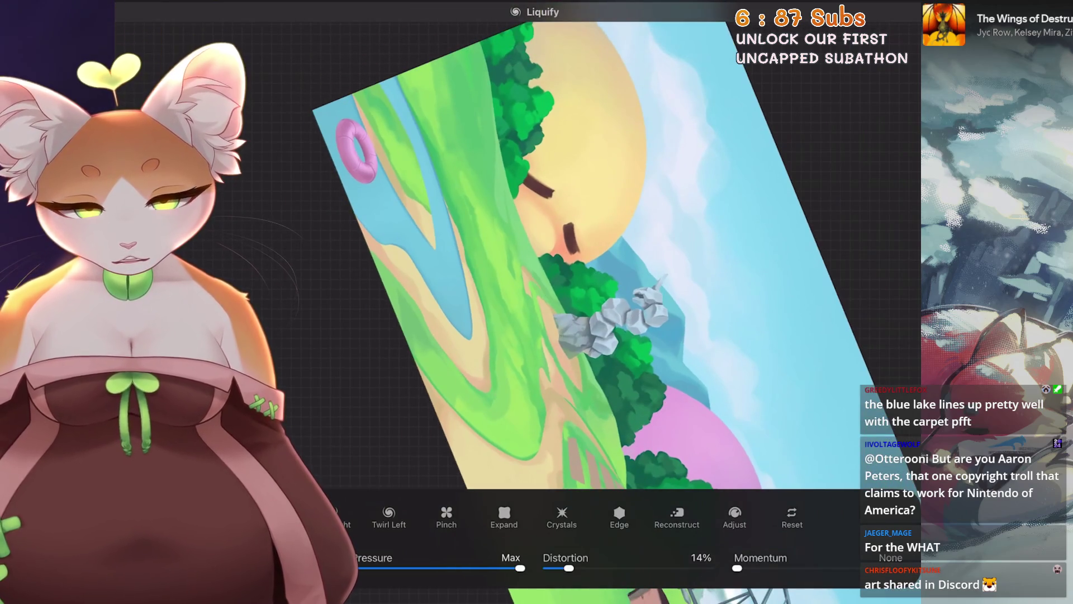
{"action": "key", "text": "ctrl+0"}
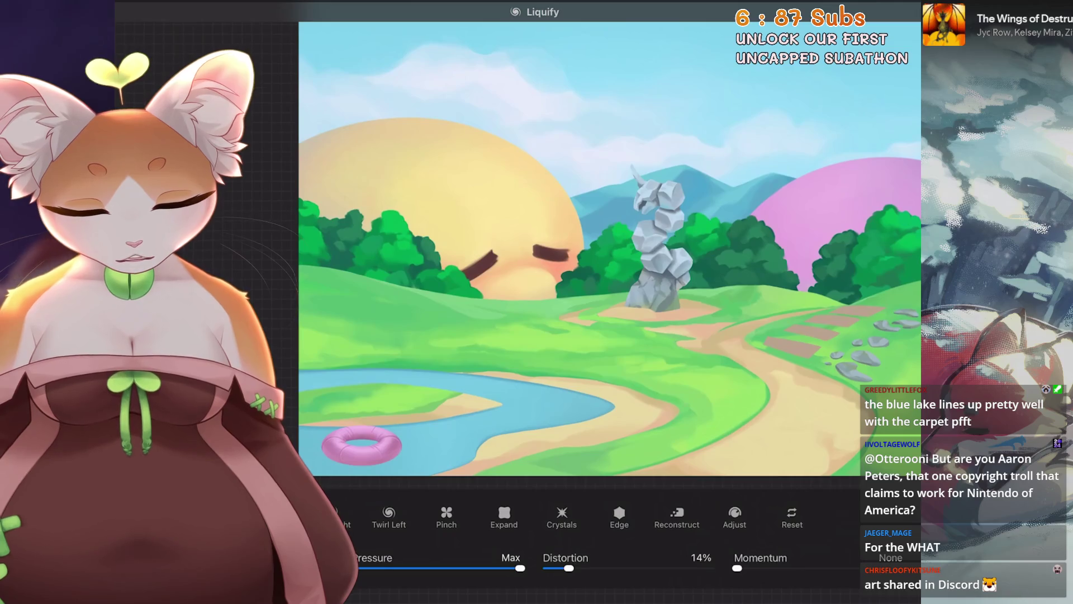
{"action": "mouse_move", "coordinate": [609, 252]}
{"action": "left_mouse_down"}
{"action": "mouse_move", "coordinate": [559, 336]}
{"action": "mouse_move", "coordinate": [559, 313]}
{"action": "mouse_move", "coordinate": [548, 302]}
{"action": "mouse_move", "coordinate": [543, 313]}
{"action": "mouse_move", "coordinate": [576, 313]}
{"action": "left_mouse_up"}
{"action": "key", "text": "ctrl+z"}
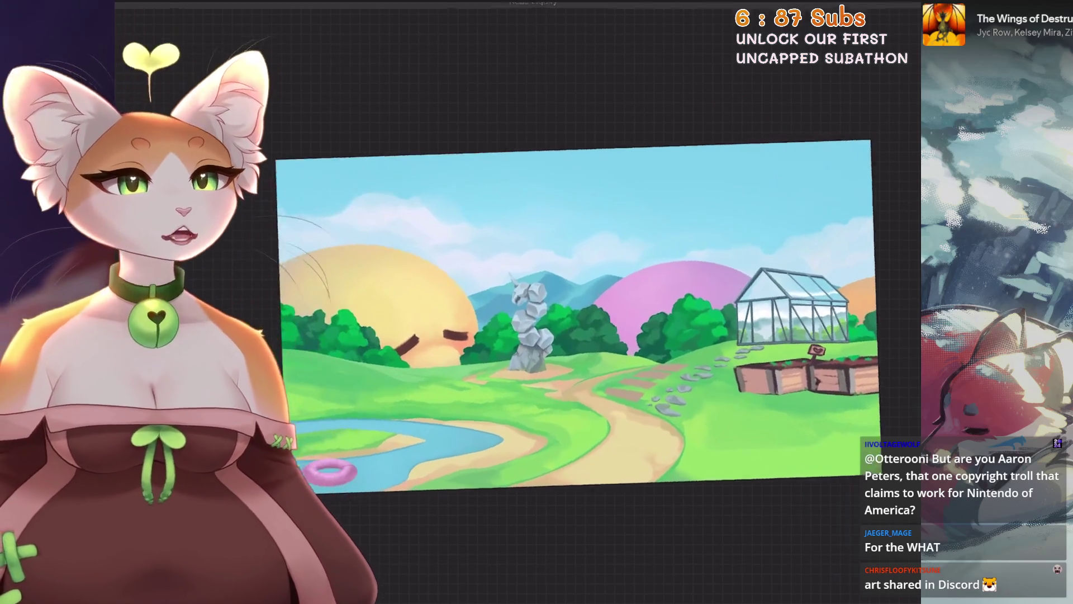
{"action": "key", "text": "ctrl+shift+z"}
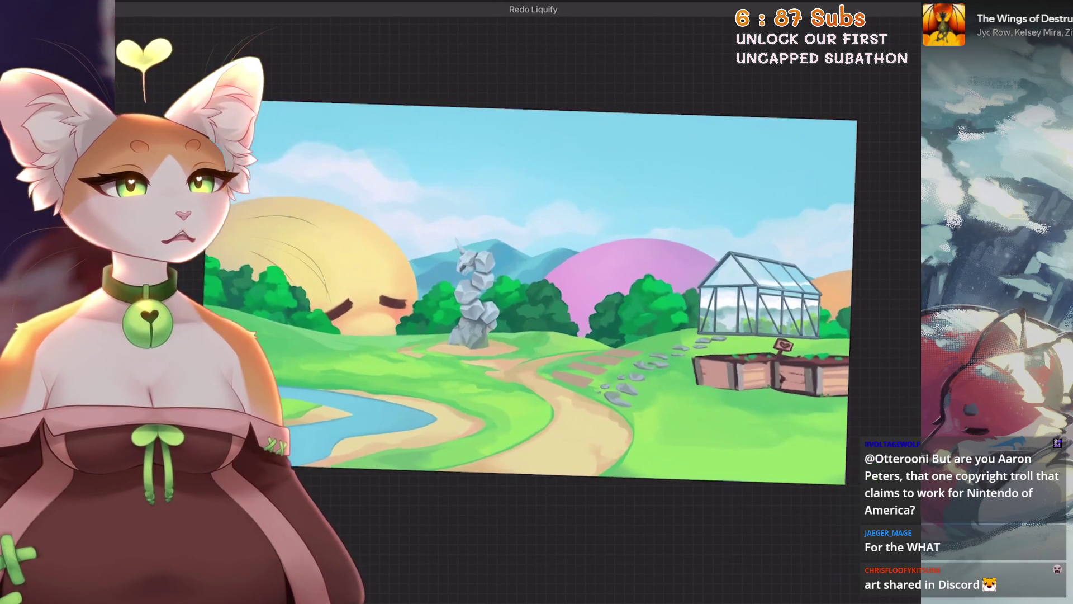
Step: Show and select the white fence layer, Layer 28, and start Liquify on it
{"action": "key", "text": "l"}
{"action": "scroll", "coordinate": [794, 313], "scroll_direction": "up", "scroll_amount": 2}
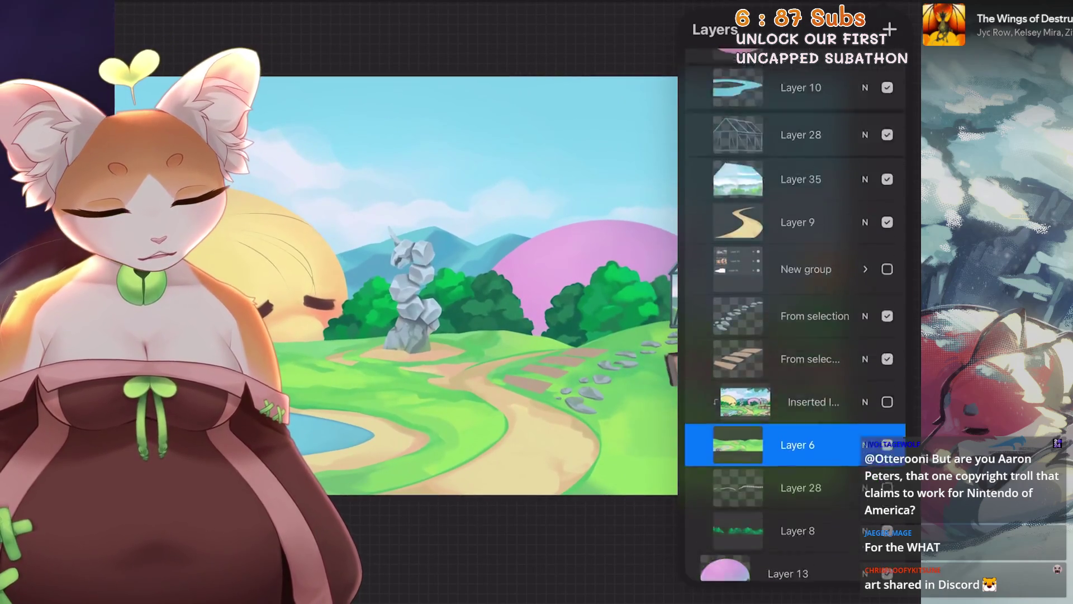
{"action": "left_click", "coordinate": [887, 95]}
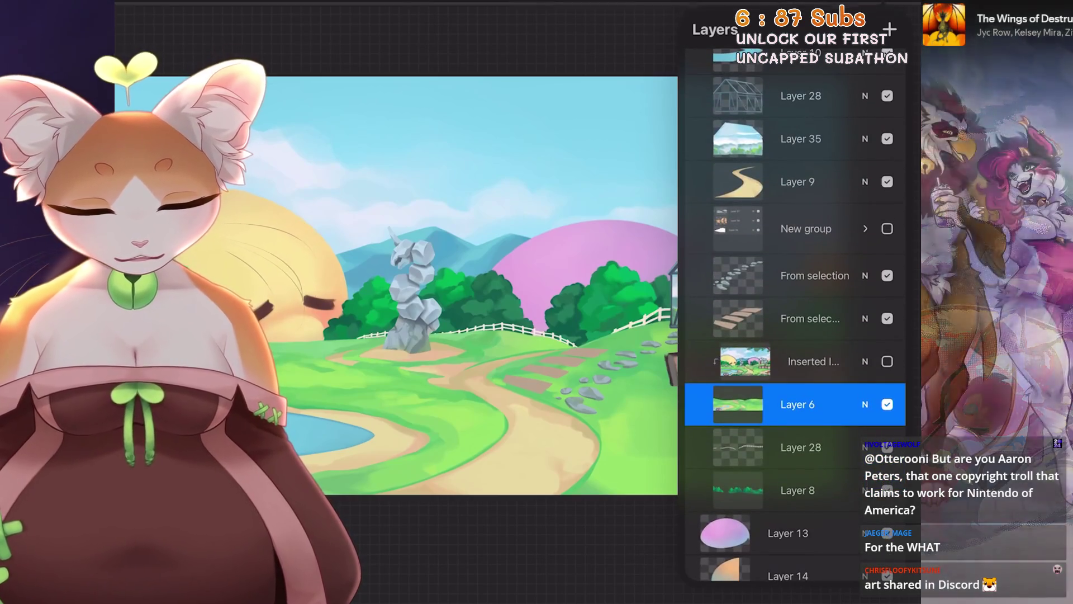
{"action": "left_click", "coordinate": [801, 447]}
{"action": "left_click", "coordinate": [801, 447]}
{"action": "key", "text": "Escape"}
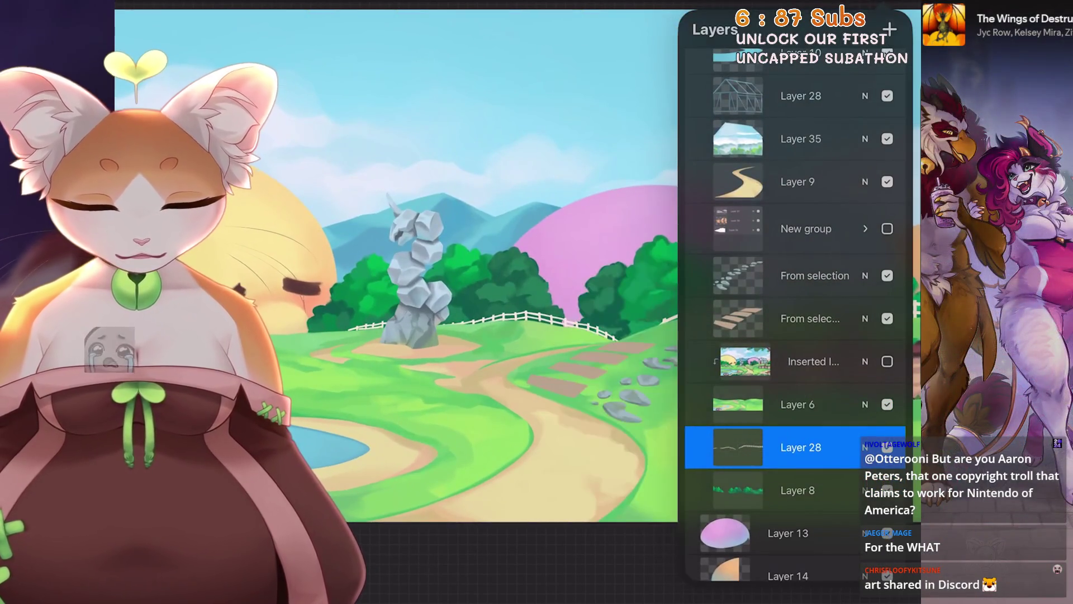
{"action": "key", "text": "ctrl+shift+l"}
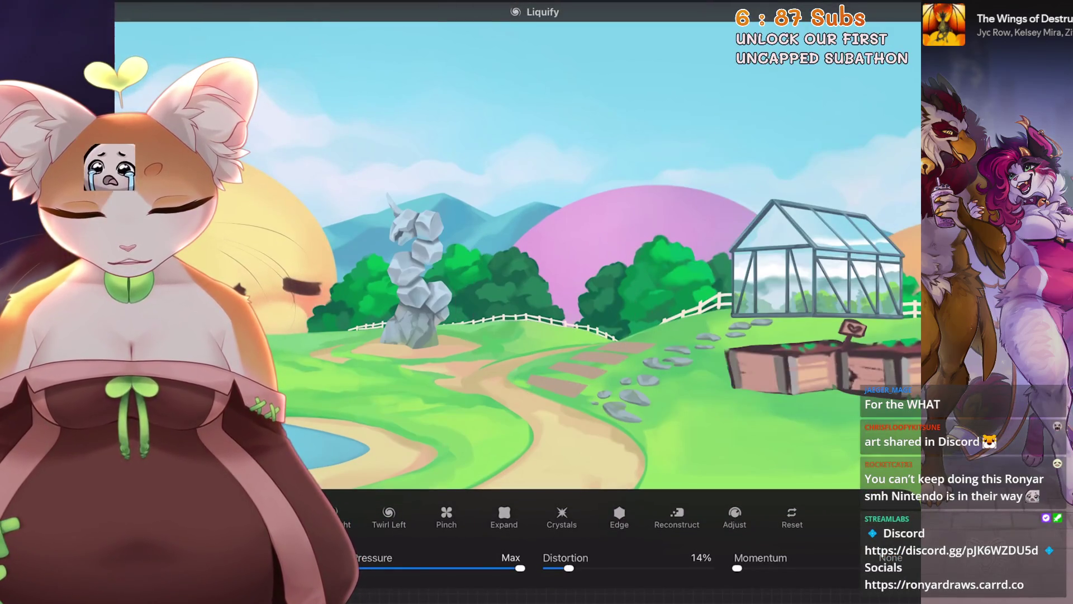
Step: Zoom around the white fence while warping it to curve along the hilltop
{"action": "scroll", "coordinate": [537, 257], "scroll_direction": "down", "scroll_amount": 2}
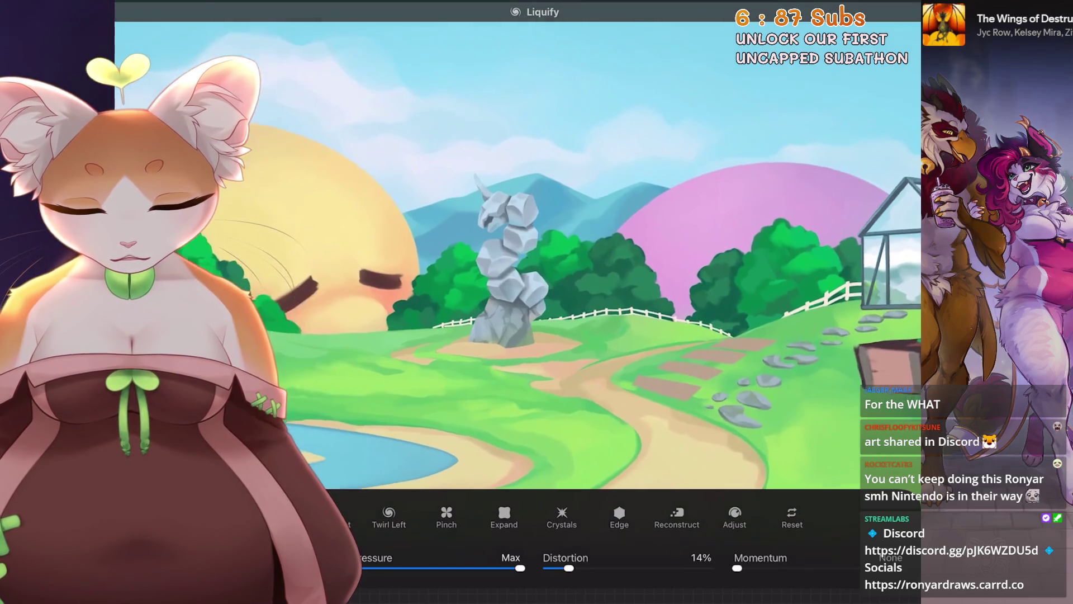
{"action": "scroll", "coordinate": [492, 268], "scroll_direction": "down", "scroll_amount": 2}
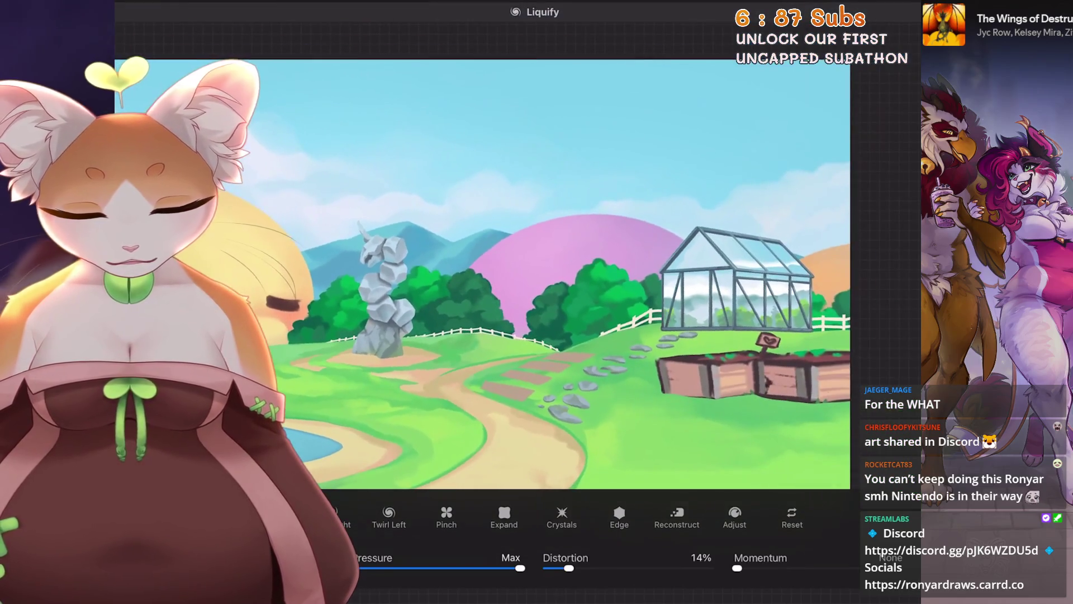
{"action": "scroll", "coordinate": [492, 268], "scroll_direction": "down", "scroll_amount": 2}
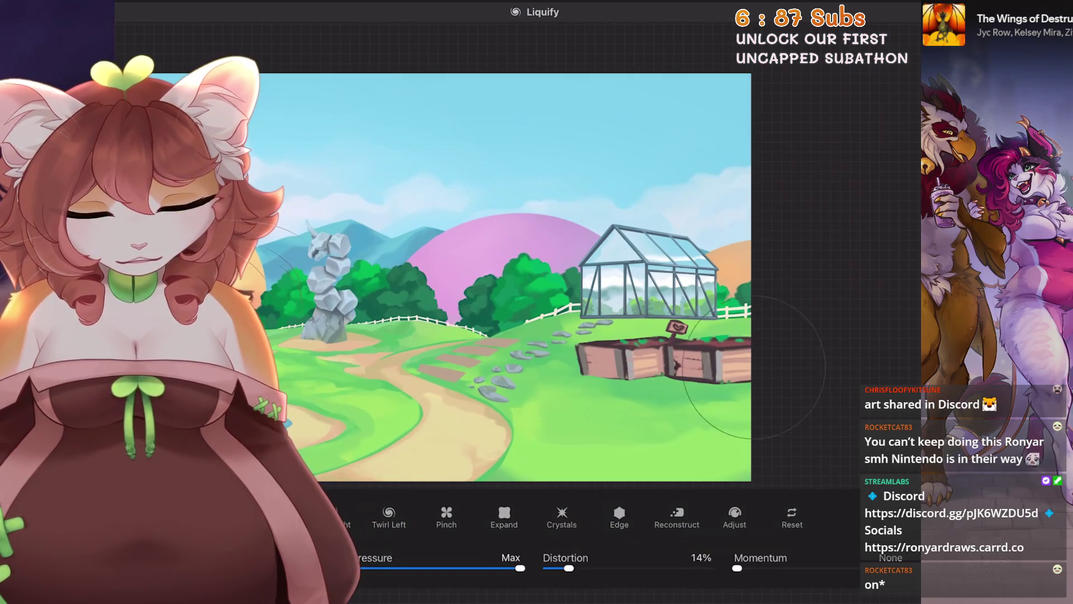
{"action": "scroll", "coordinate": [755, 370], "scroll_direction": "up", "scroll_amount": 3}
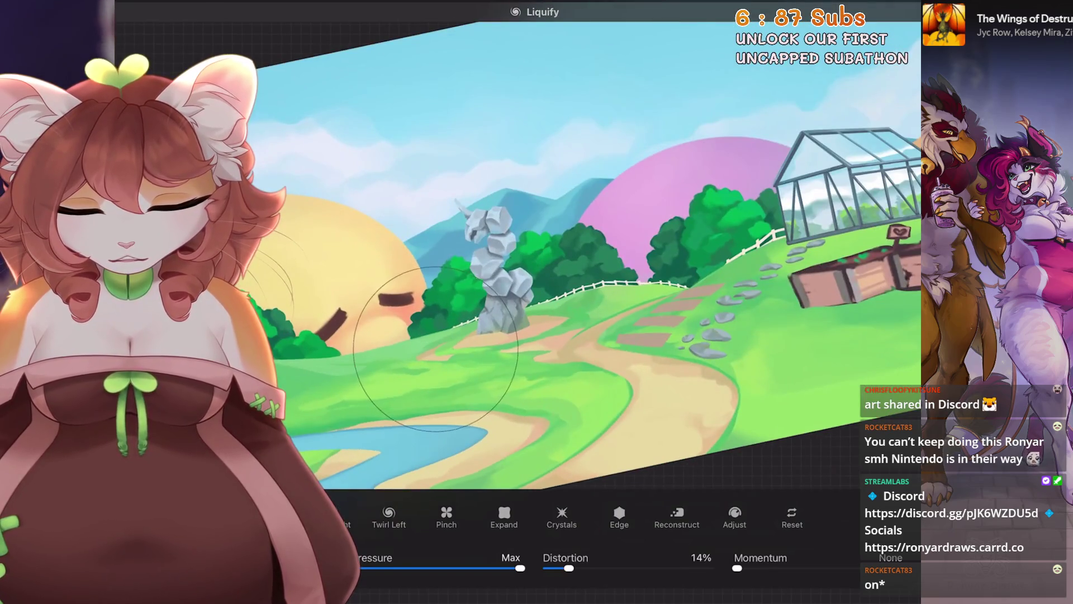
{"action": "scroll", "coordinate": [542, 294], "scroll_direction": "down", "scroll_amount": 3}
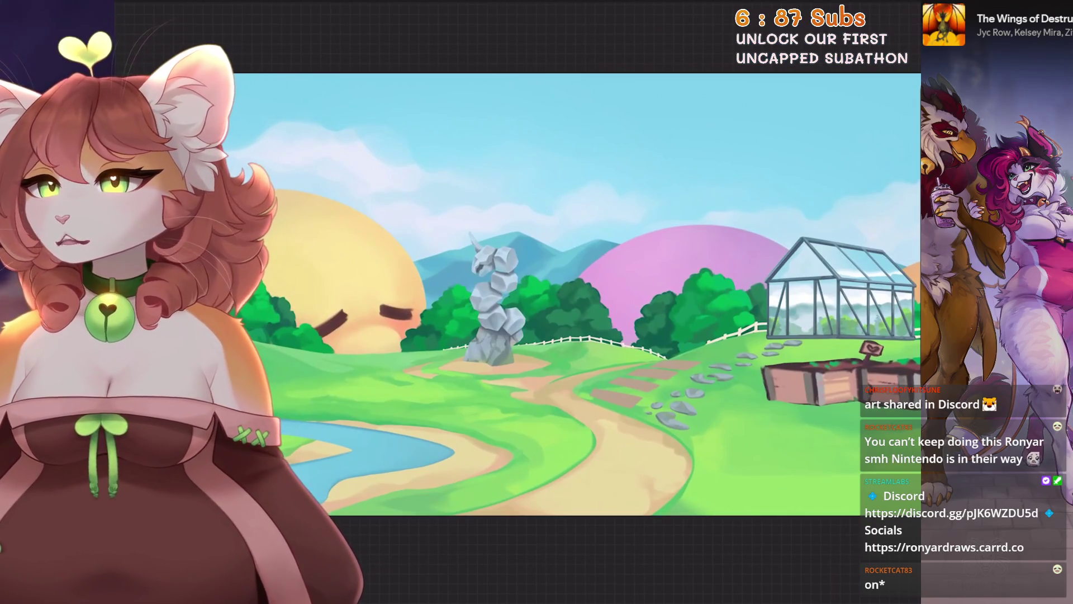
{"action": "scroll", "coordinate": [542, 293], "scroll_direction": "down", "scroll_amount": 1}
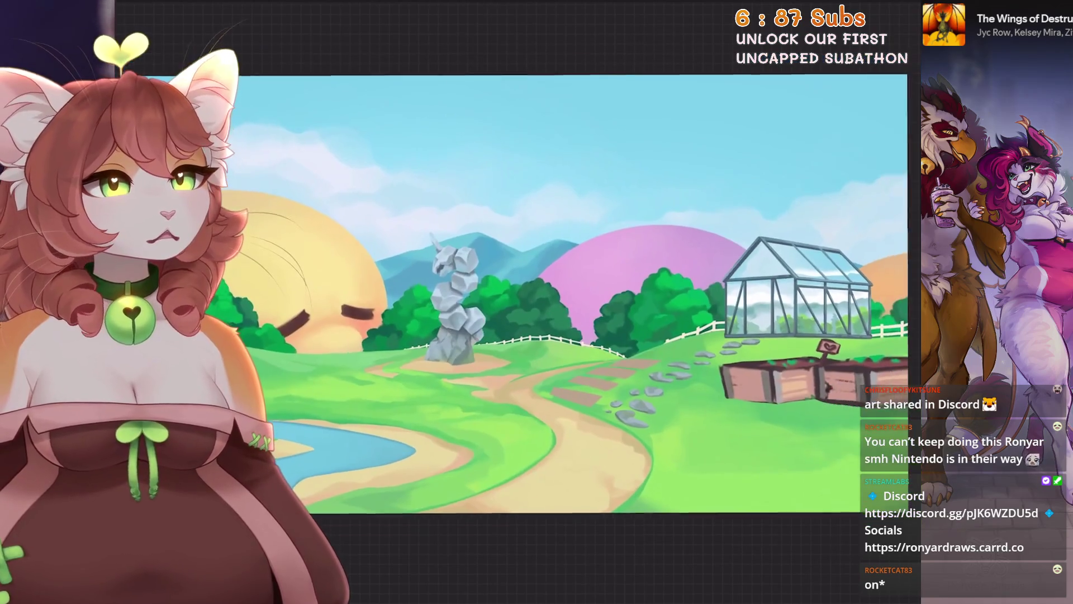